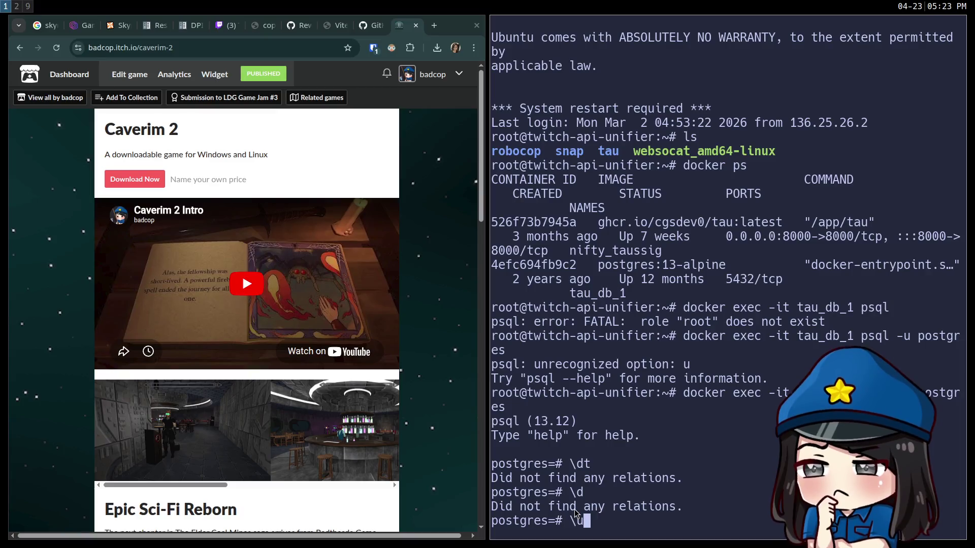
Try \u postgres, then show the psql backslash-command help with \? in a maximised terminal
{"action": "type", "text": " postgres"}
{"action": "key", "text": "Return"}
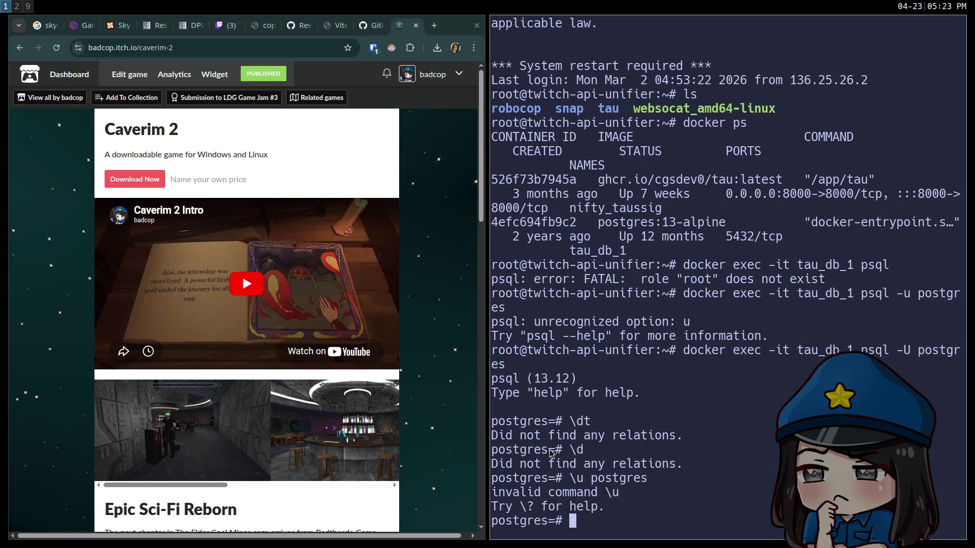
{"action": "type", "text": "\\?"}
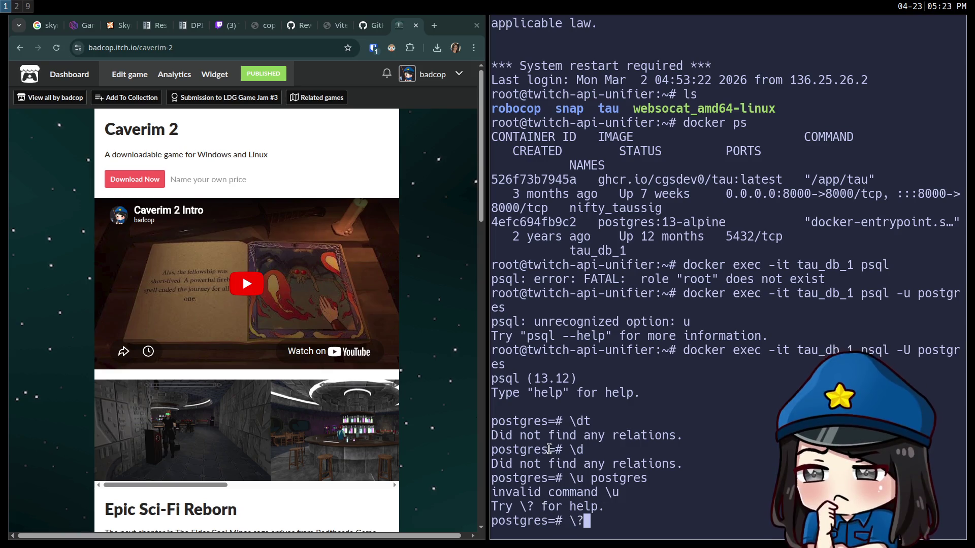
{"action": "key", "text": "Return"}
{"action": "key", "text": "super+f"}
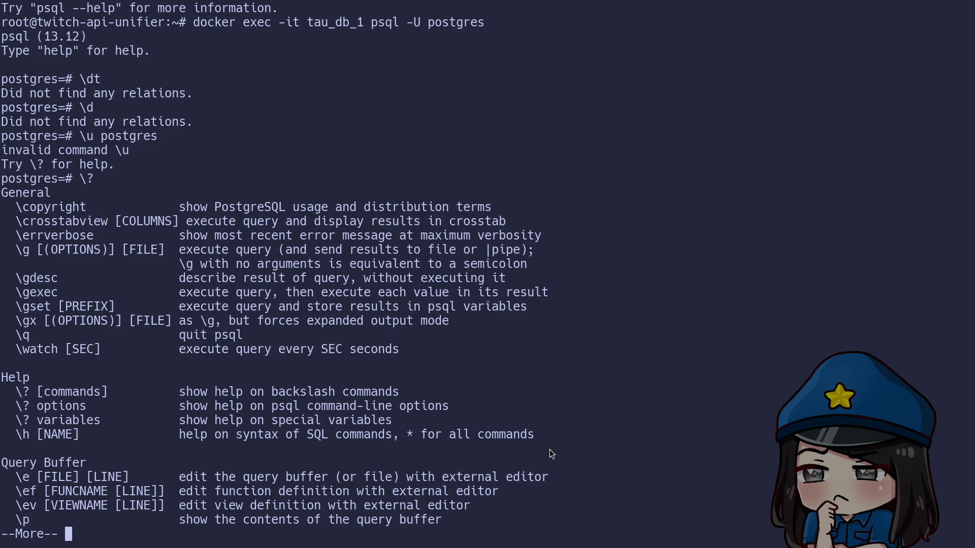
Page through the psql help, from Input/Output into Informational commands like \dt and \l
{"action": "key", "text": "Down"}
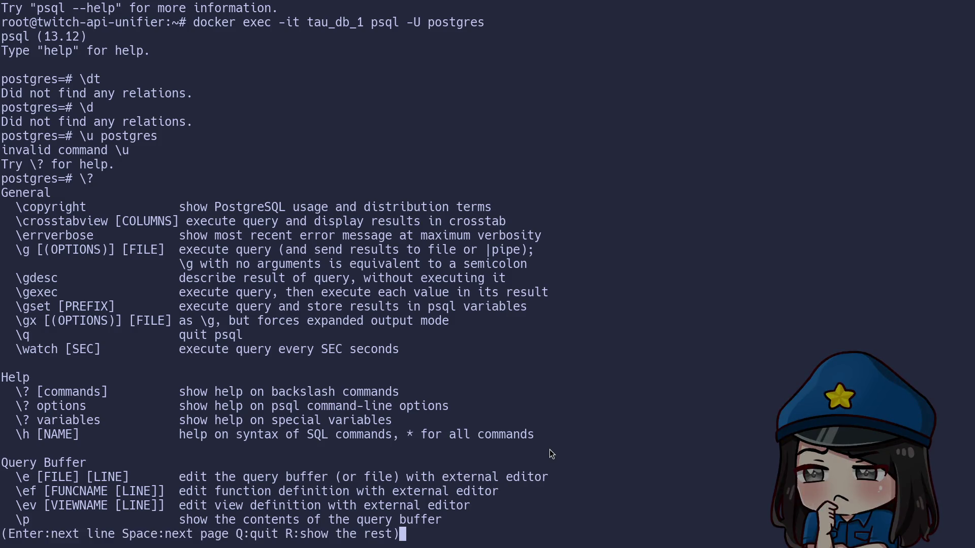
{"action": "key", "text": "Return"}
{"action": "key", "text": "Return"}
{"action": "key", "text": "Return"}
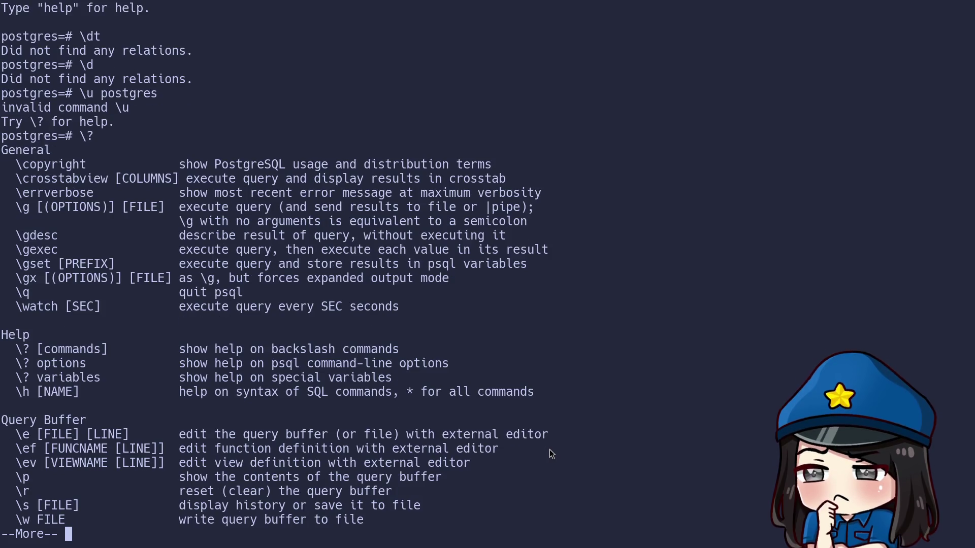
{"action": "key", "text": "Return"}
{"action": "key", "text": "Return"}
{"action": "key", "text": "Return"}
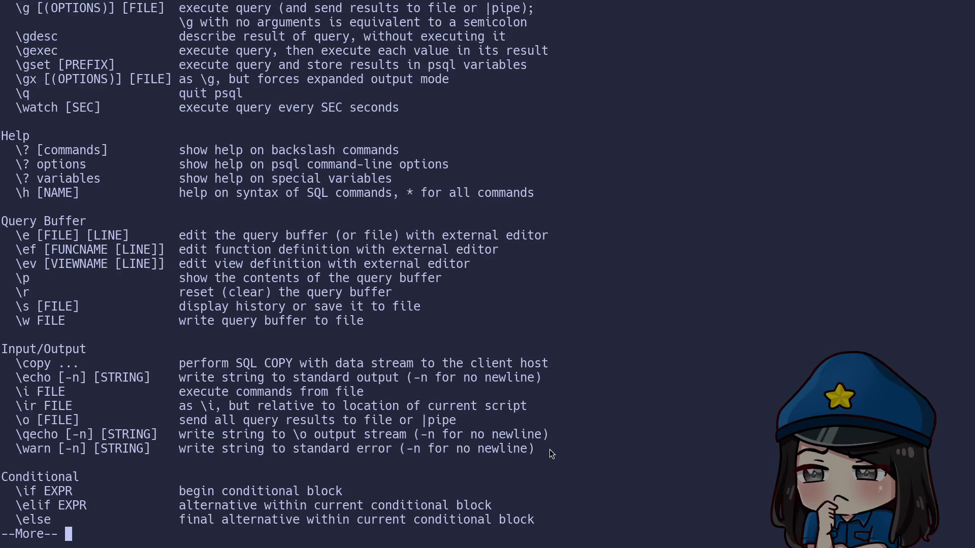
{"action": "key", "text": "Return"}
{"action": "key", "text": "Return"}
{"action": "key", "text": "Return"}
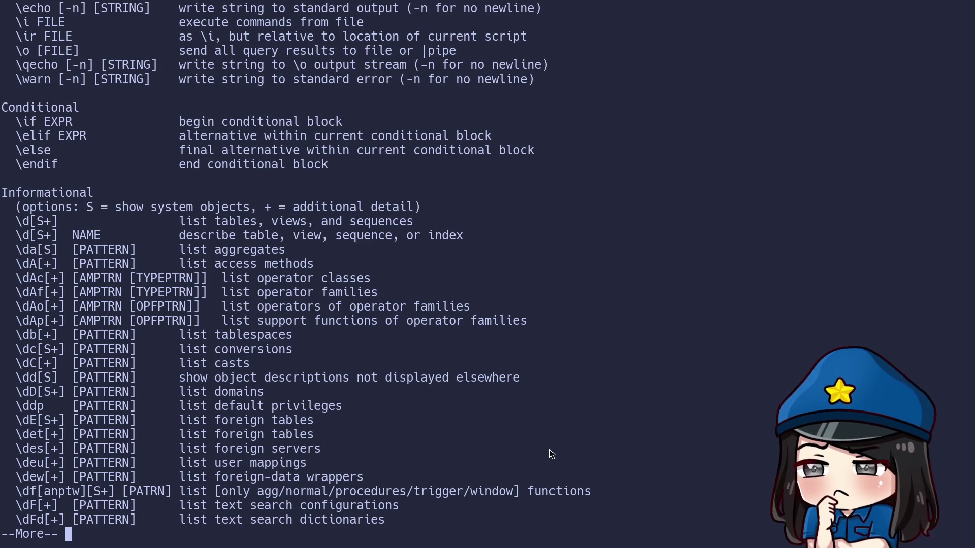
{"action": "key", "text": "Return"}
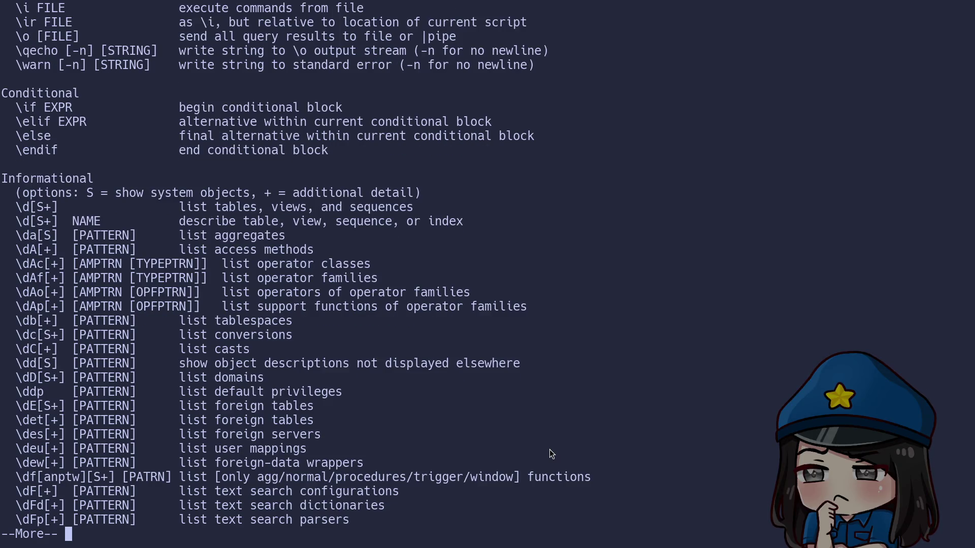
{"action": "key", "text": "Return"}
{"action": "key", "text": "Return"}
{"action": "key", "text": "Return"}
{"action": "key", "text": "Return"}
{"action": "key", "text": "Return"}
{"action": "key", "text": "Return"}
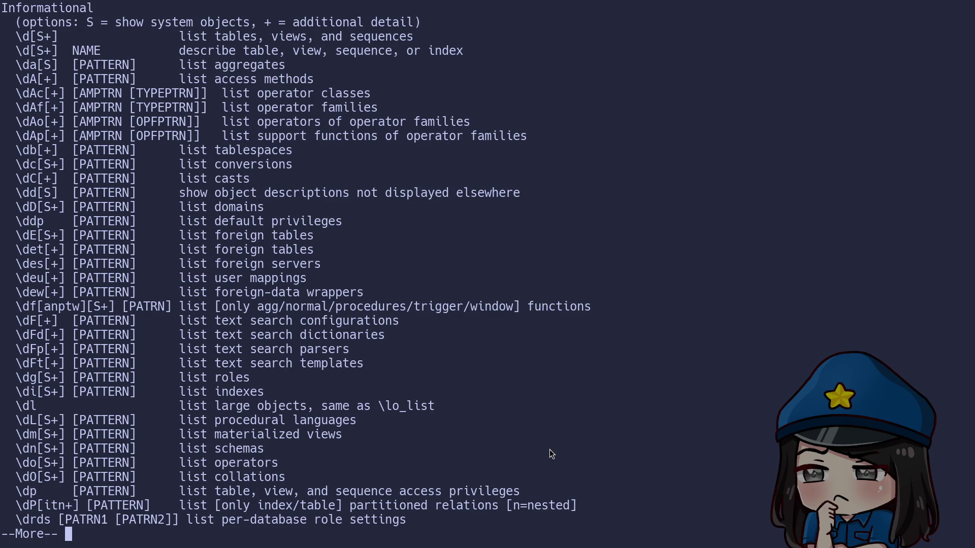
{"action": "key", "text": "Return"}
{"action": "key", "text": "Return"}
{"action": "key", "text": "Return"}
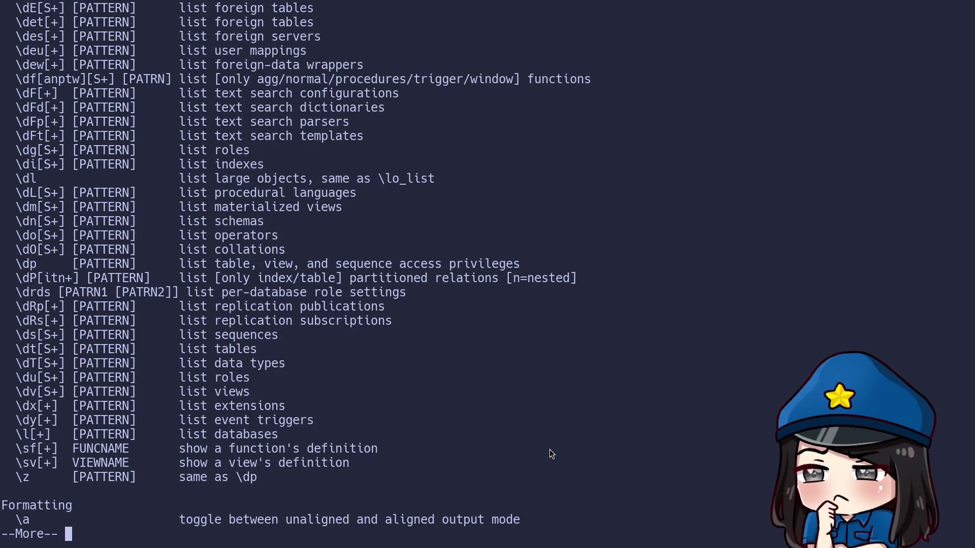
{"action": "key", "text": "Return"}
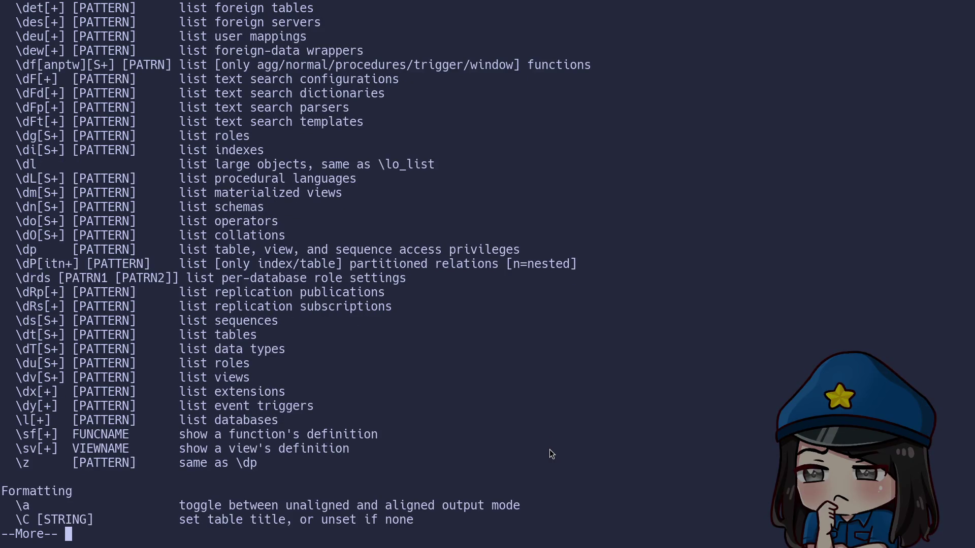
List all databases, connect to tau_db with \c, and list its relations with \d
{"action": "type", "text": "q"}
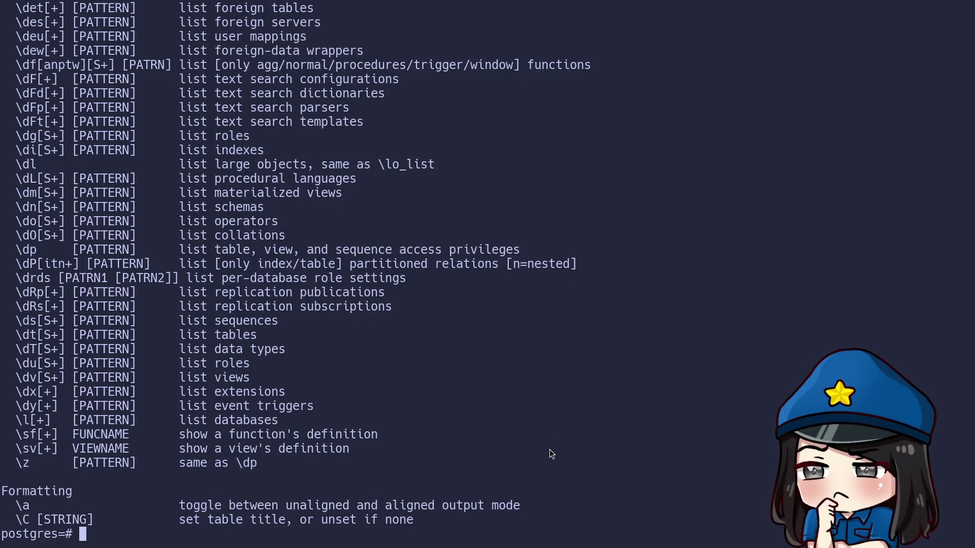
{"action": "type", "text": "\\l"}
{"action": "key", "text": "Return"}
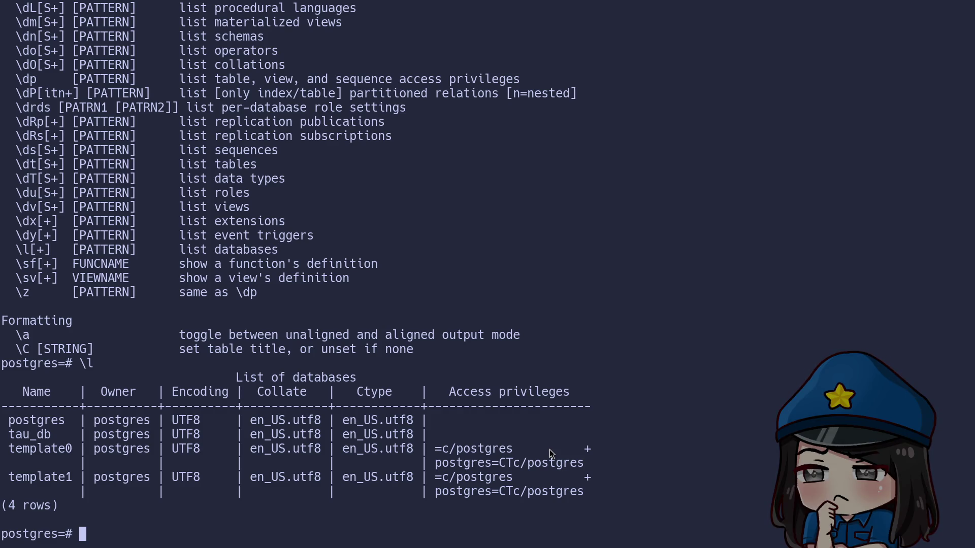
{"action": "type", "text": "\\c "}
{"action": "type", "text": "tau_db"}
{"action": "key", "text": "Return"}
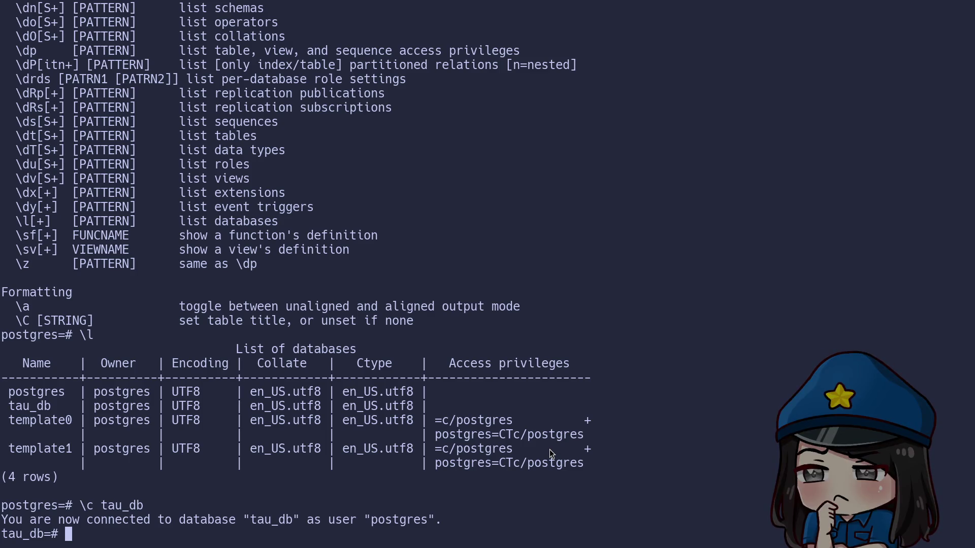
{"action": "type", "text": "\\d"}
{"action": "key", "text": "Return"}
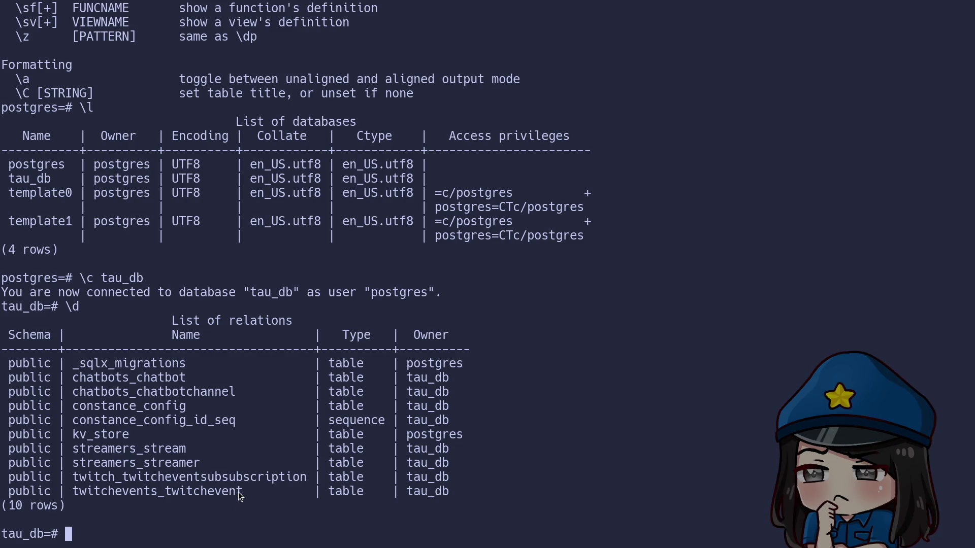
Build a SELECT * FROM twitchevents_twitchevent query by pasting the copied table name
{"action": "left_click_drag", "start_coordinate": [239, 493], "coordinate": [77, 496]}
{"action": "left_click", "coordinate": [78, 496]}
{"action": "type", "text": "S"}
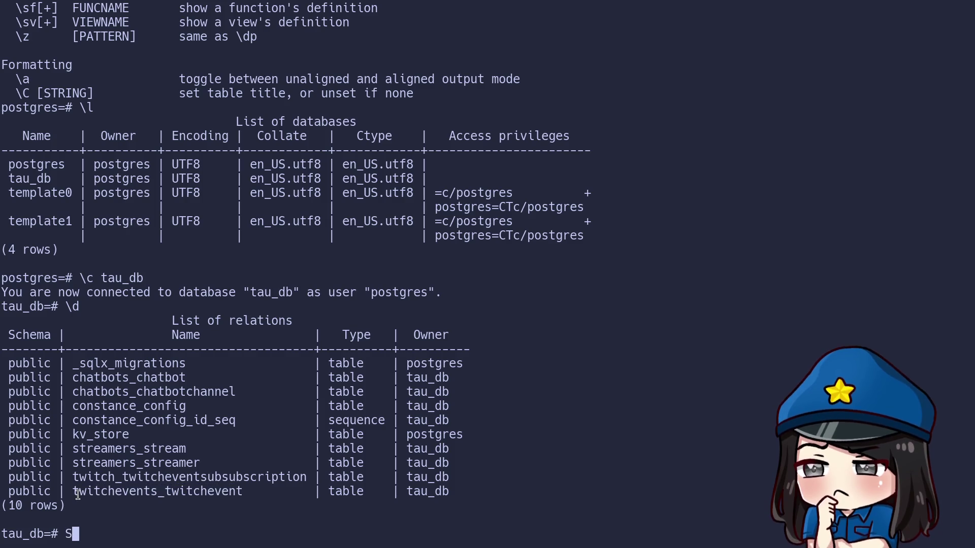
{"action": "type", "text": "ELECT * FROM"}
{"action": "middle_click", "coordinate": [78, 496]}
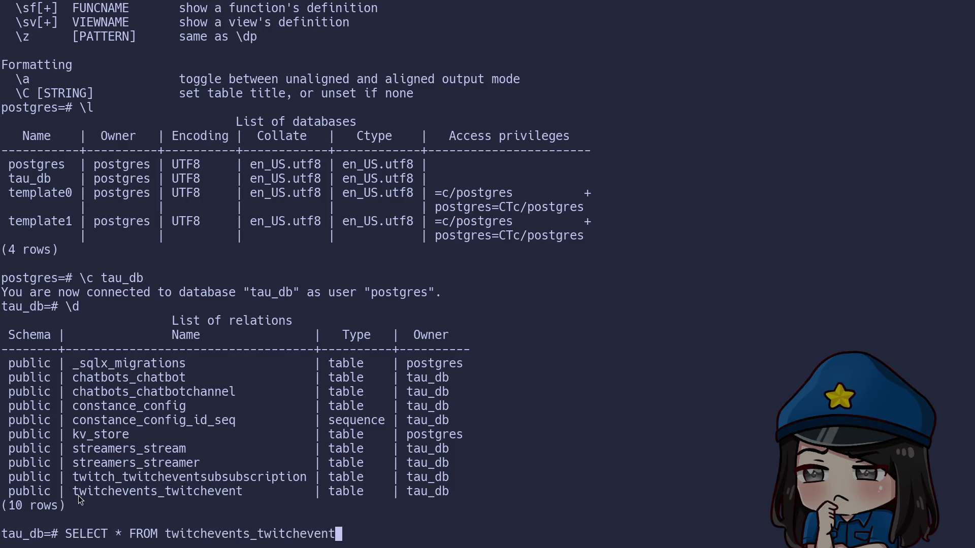
Run SELECT * FROM twitchevents_twitchevent and page through the first event rows
{"action": "type", "text": ";"}
{"action": "key", "text": "Return"}
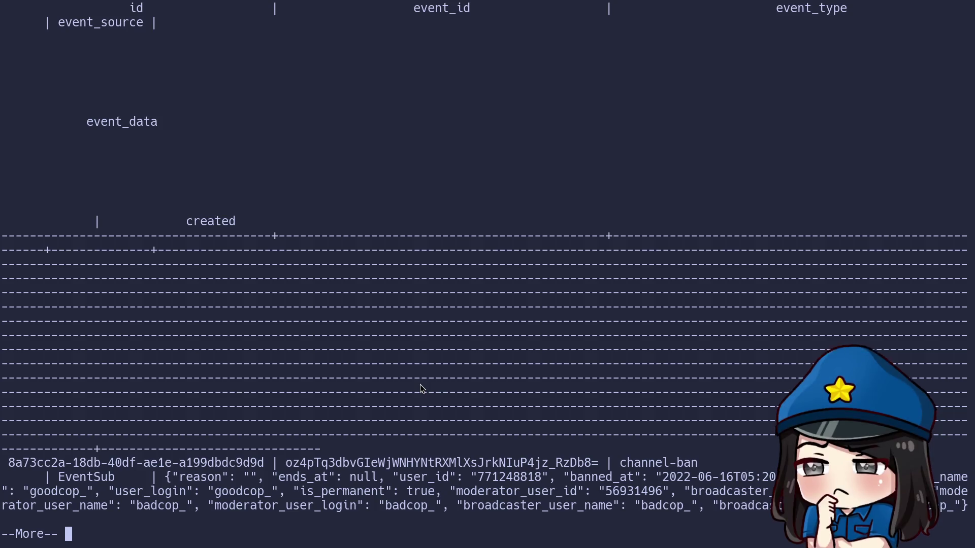
{"action": "key", "text": "h"}
{"action": "key", "text": "Return"}
{"action": "key", "text": "Return"}
{"action": "key", "text": "Return"}
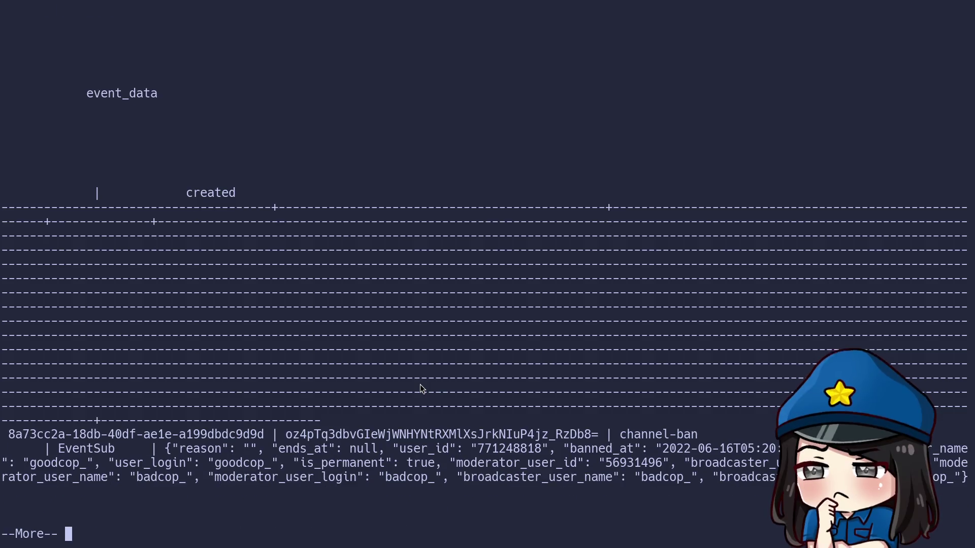
{"action": "key", "text": "Return"}
{"action": "key", "text": "Return"}
{"action": "key", "text": "Return"}
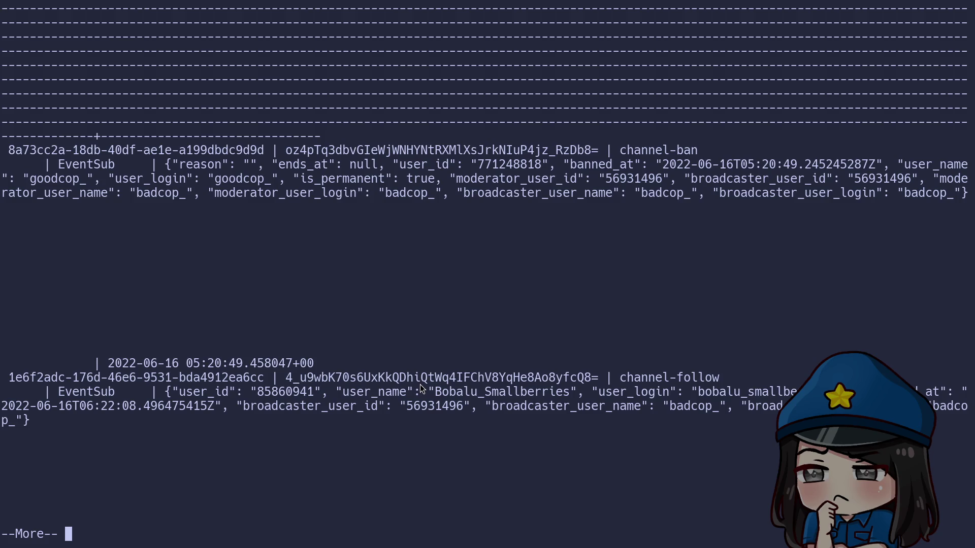
{"action": "key", "text": "Return"}
Recall the query and add WHERE event_type = ' channel-raid' before the semicolon, then run it
{"action": "type", "text": "q"}
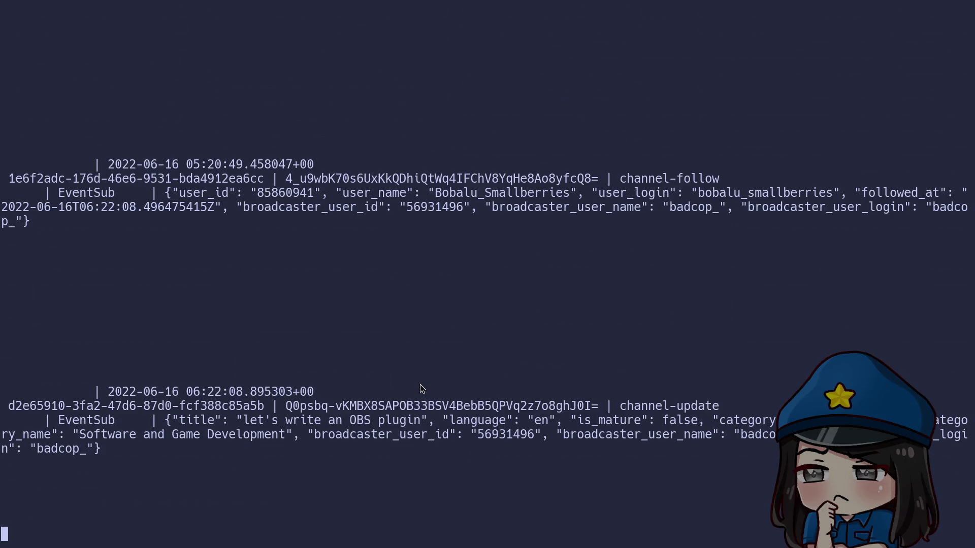
{"action": "type", "text": "\\d"}
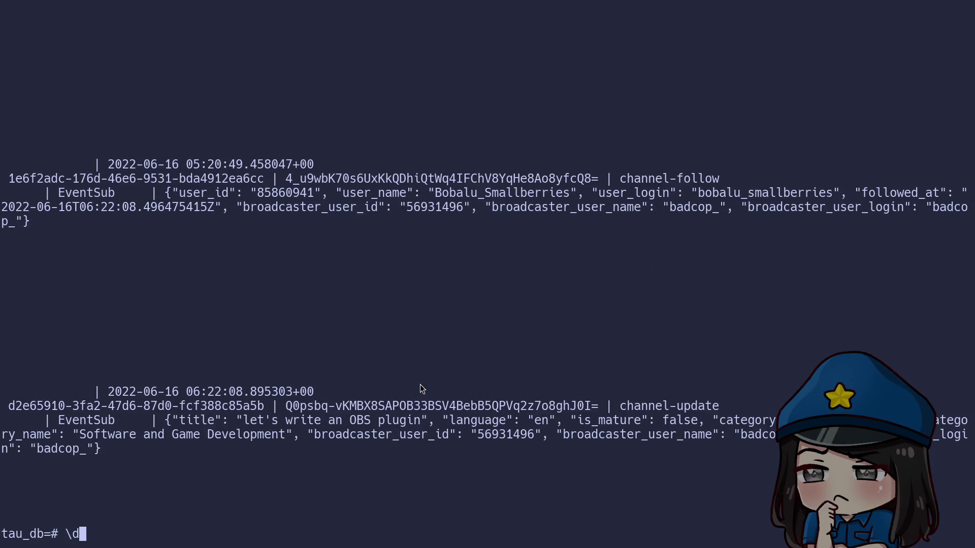
{"action": "key", "text": "BackSpace"}
{"action": "type", "text": "c tau"}
{"action": "key", "text": "BackSpace"}
{"action": "key", "text": "BackSpace"}
{"action": "key", "text": "BackSpace"}
{"action": "key", "text": "Up"}
{"action": "key", "text": "Up"}
{"action": "key", "text": "Up"}
{"action": "key", "text": "Down"}
{"action": "key", "text": "Up"}
{"action": "key", "text": "Left"}
{"action": "type", "text": "WHER"}
{"action": "type", "text": "E e"}
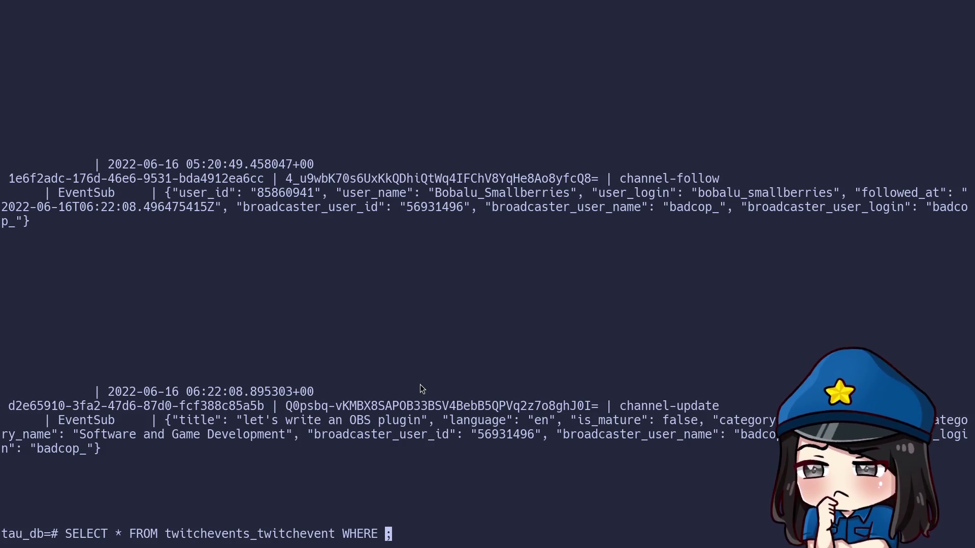
{"action": "type", "text": "vent"}
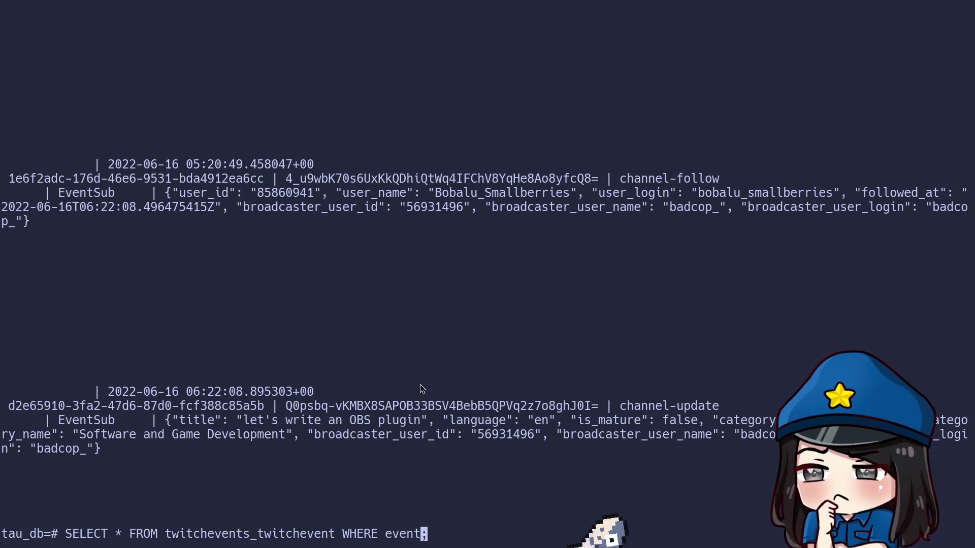
{"action": "type", "text": "_type = ' cha"}
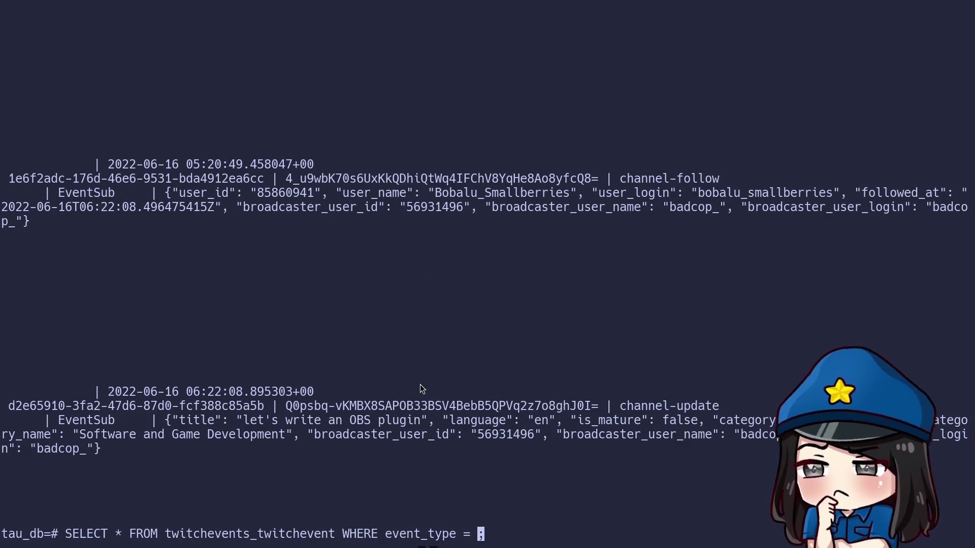
{"action": "type", "text": "nnel-raid'"}
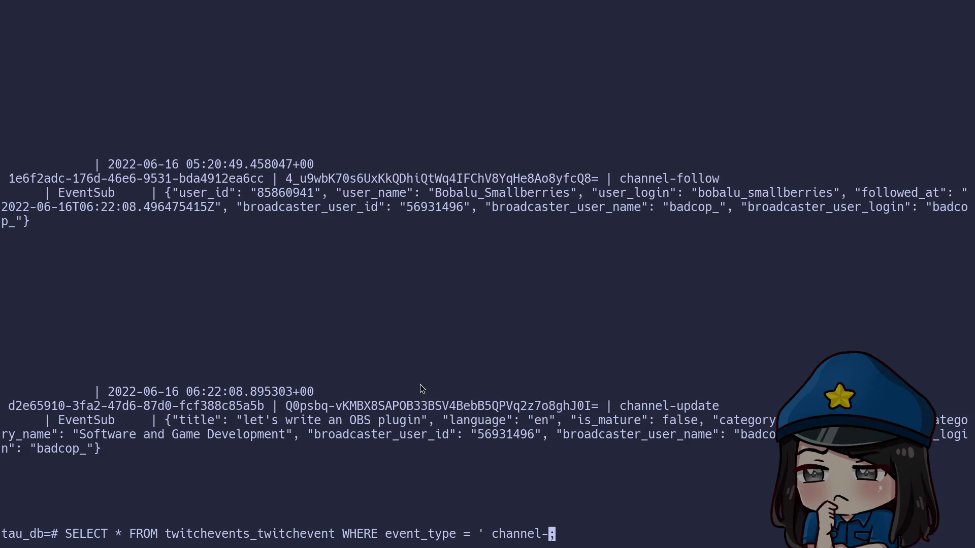
{"action": "key", "text": "Return"}
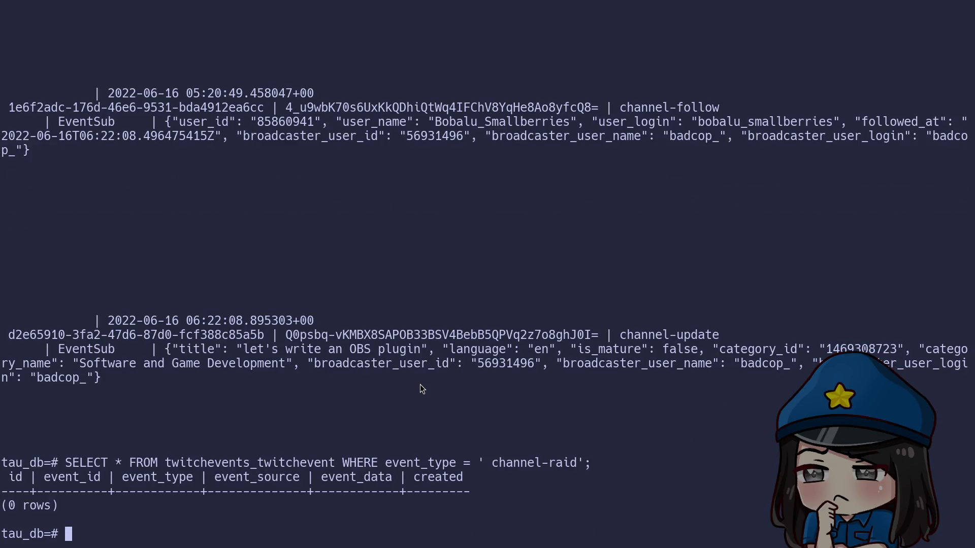
Remove the stray space before channel-raid, rerun and review the rows, then open a new Chrome tab
{"action": "key", "text": "Up"}
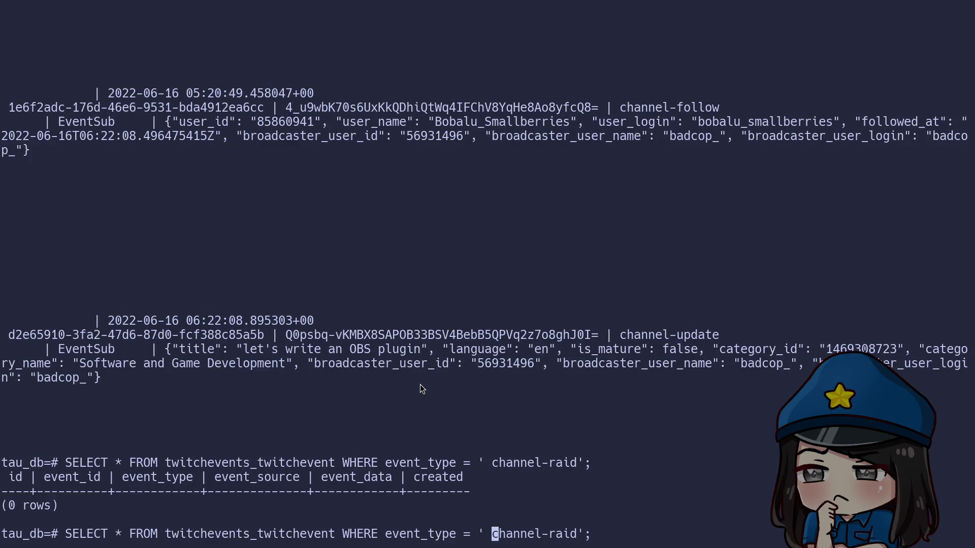
{"action": "key", "text": "BackSpace"}
{"action": "key", "text": "Return"}
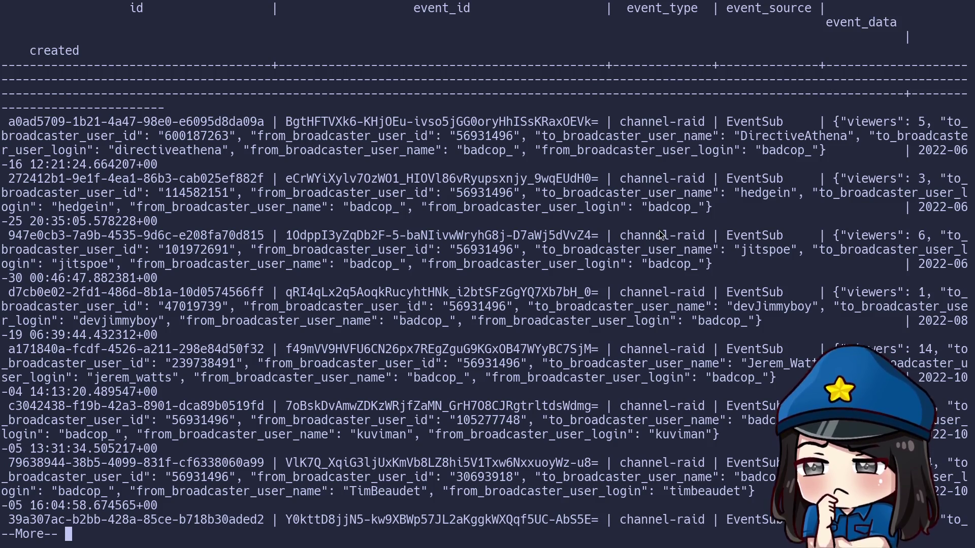
{"action": "key", "text": "q"}
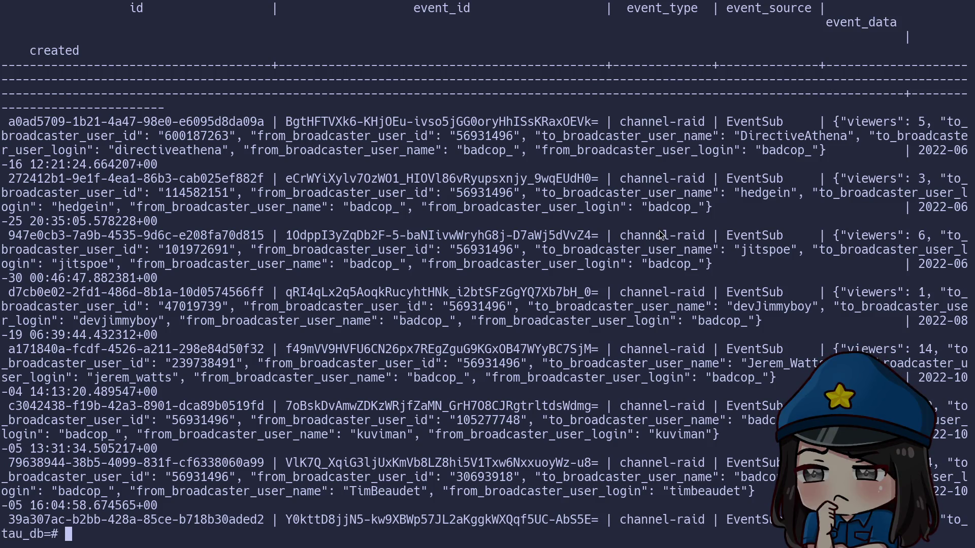
{"action": "key", "text": "super+f"}
{"action": "key", "text": "ctrl+t"}
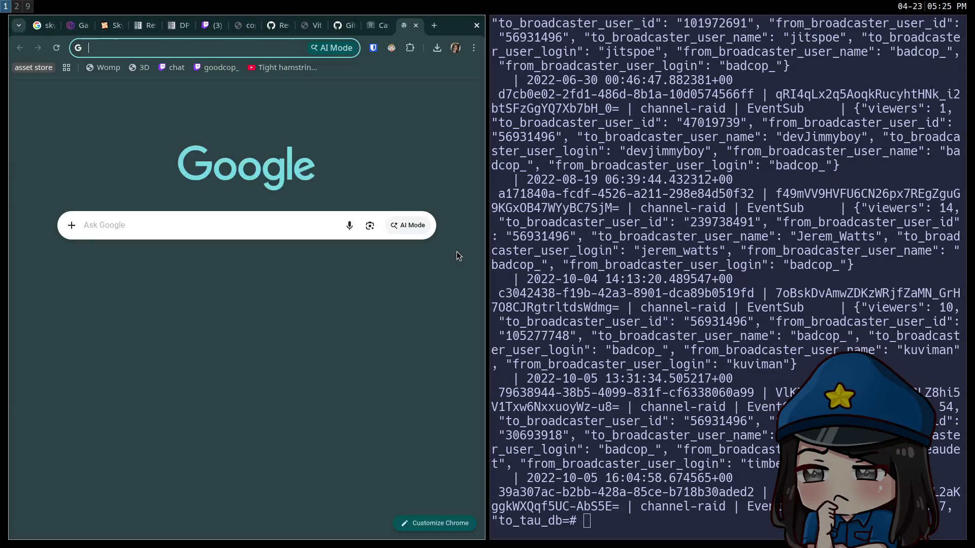
Search Google for 'postgres query json column' and open the first Stack Overflow result, dismissing sign-in
{"action": "type", "text": "postgres query json"}
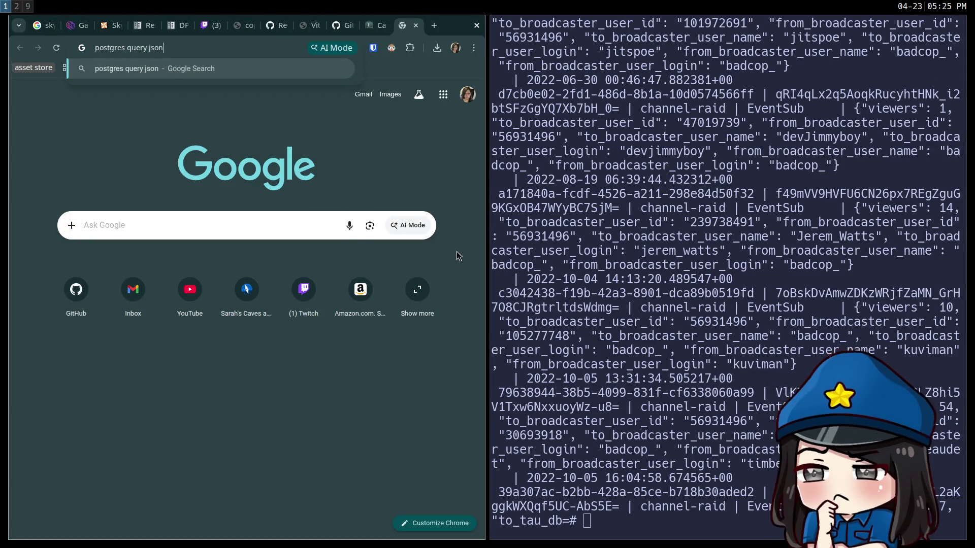
{"action": "type", "text": " column"}
{"action": "key", "text": "Return"}
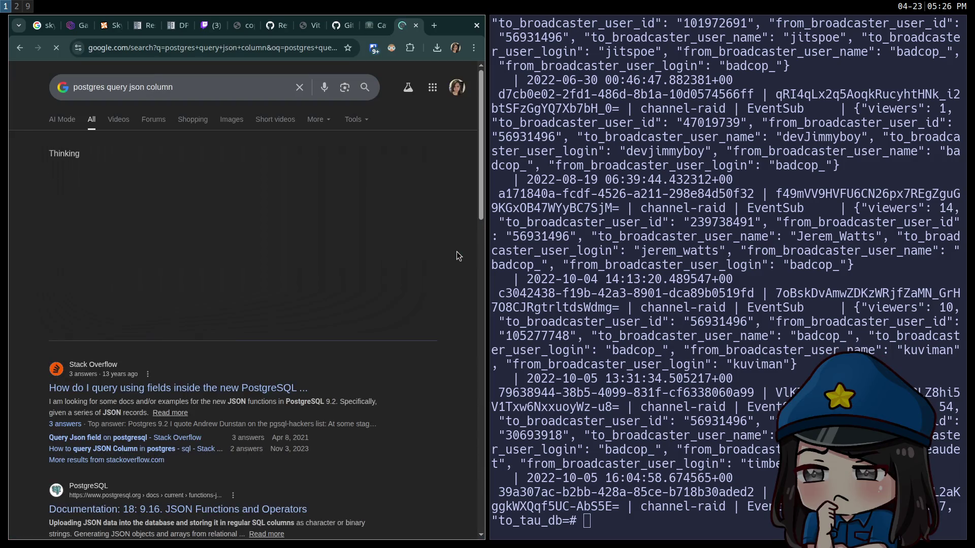
{"action": "left_click", "coordinate": [203, 388]}
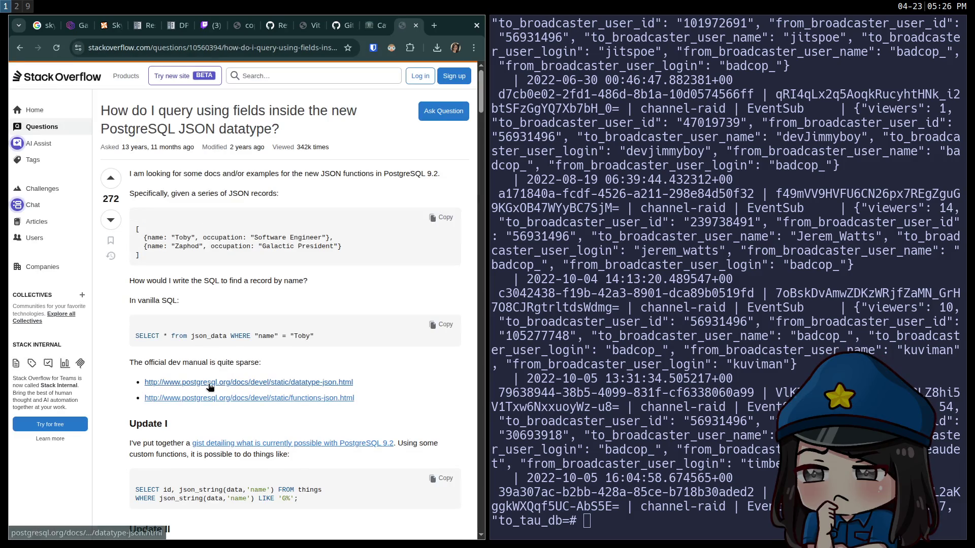
{"action": "scroll", "coordinate": [211, 379], "scroll_direction": "down", "scroll_amount": 15}
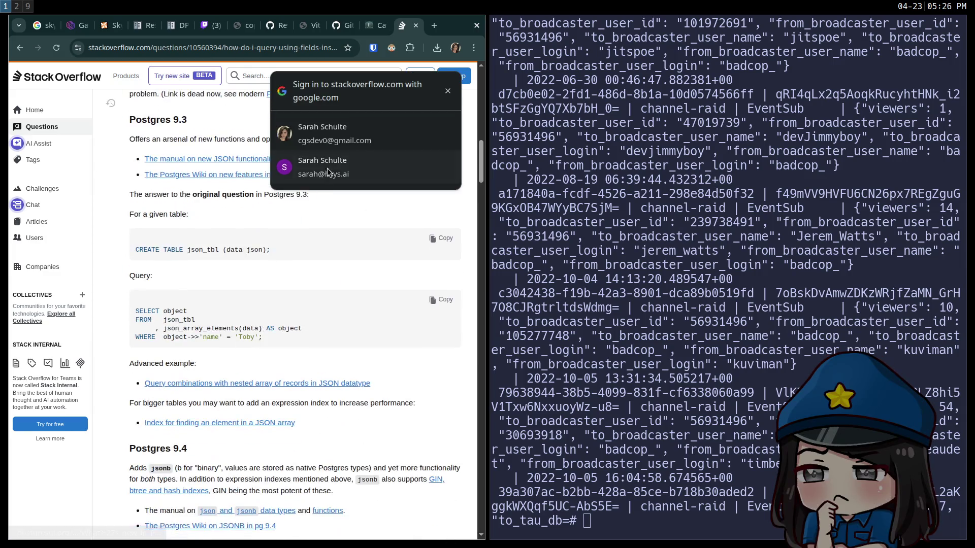
{"action": "left_click", "coordinate": [448, 91]}
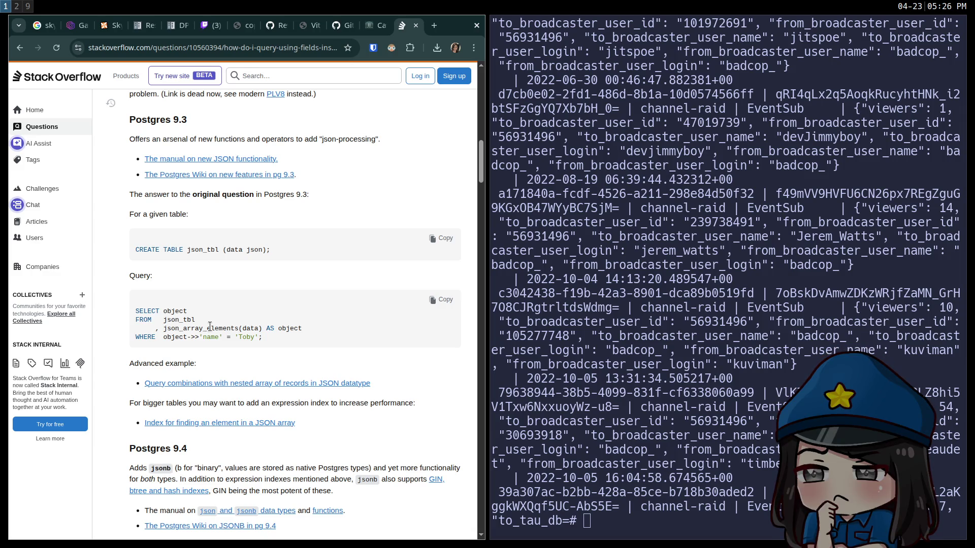
Read the answer down to its Postgres 12 jsonb example, then switch to workspace 3
{"action": "scroll", "coordinate": [210, 326], "scroll_direction": "down", "scroll_amount": 7}
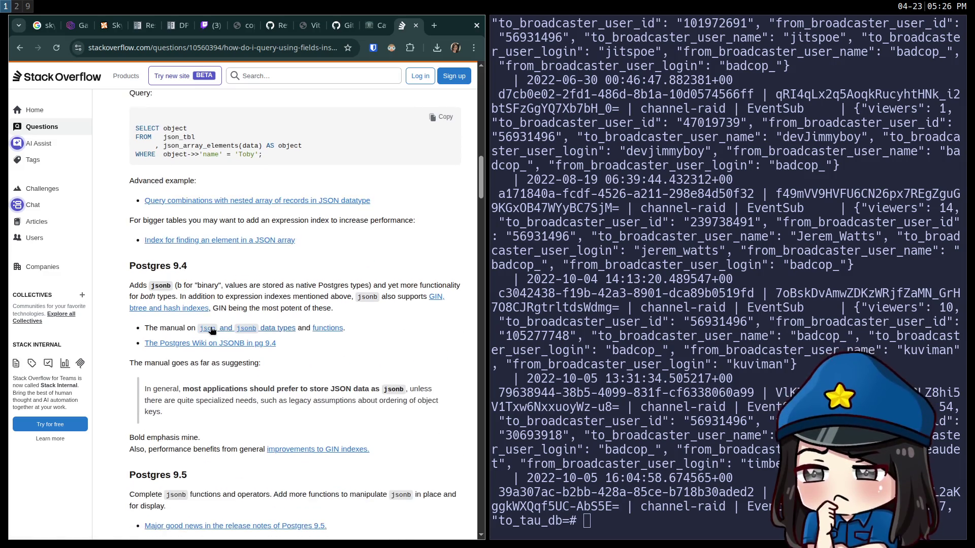
{"action": "scroll", "coordinate": [209, 332], "scroll_direction": "down", "scroll_amount": 2}
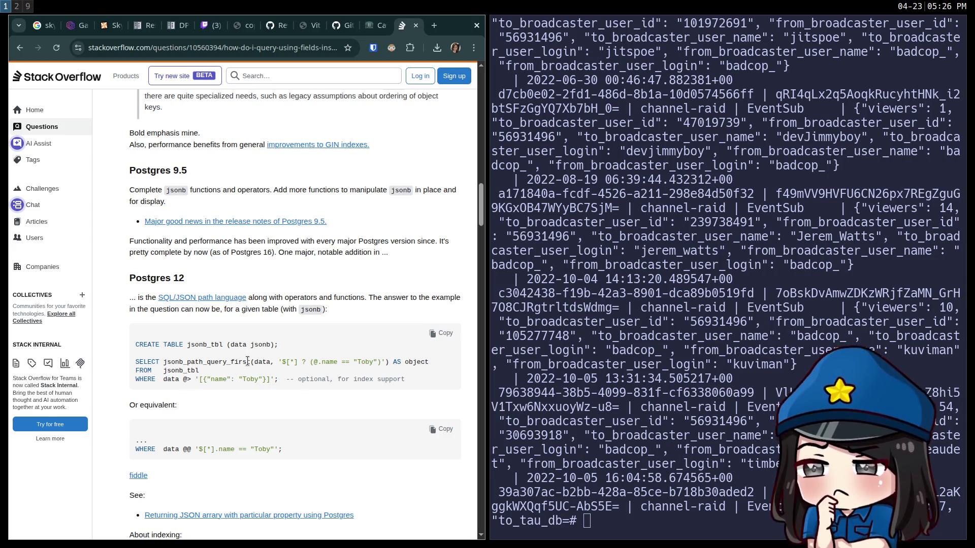
{"action": "scroll", "coordinate": [222, 361], "scroll_direction": "down", "scroll_amount": 1}
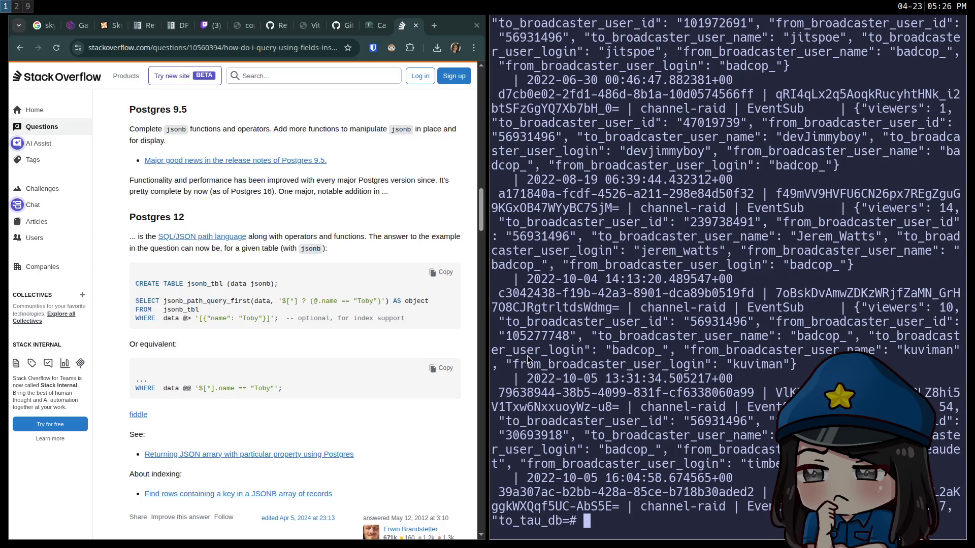
{"action": "key", "text": "super+3"}
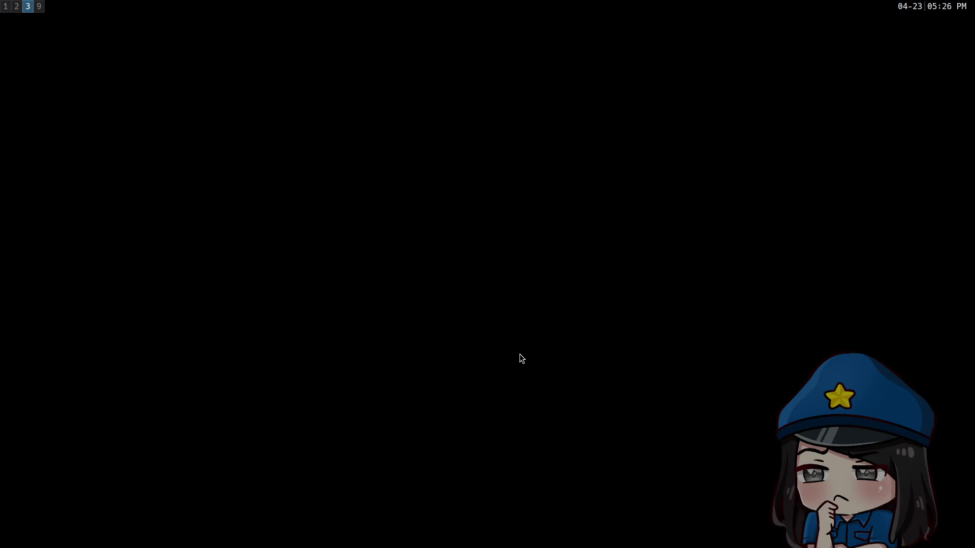
Open a new terminal, ssh to the server, answer y, and launch the ./jump dinosaur game
{"action": "key", "text": "super+Return"}
{"action": "type", "text": "ssh as"}
{"action": "key", "text": "Return"}
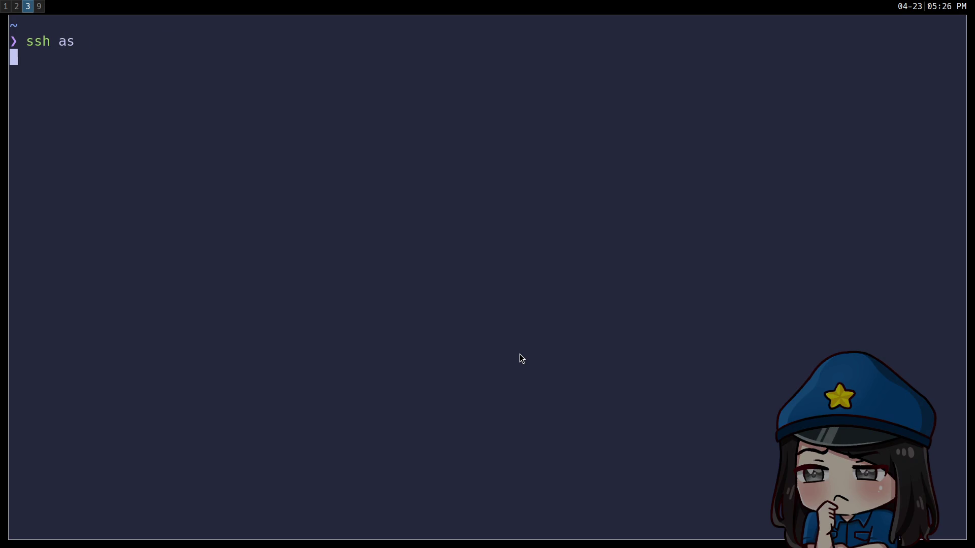
{"action": "type", "text": "y"}
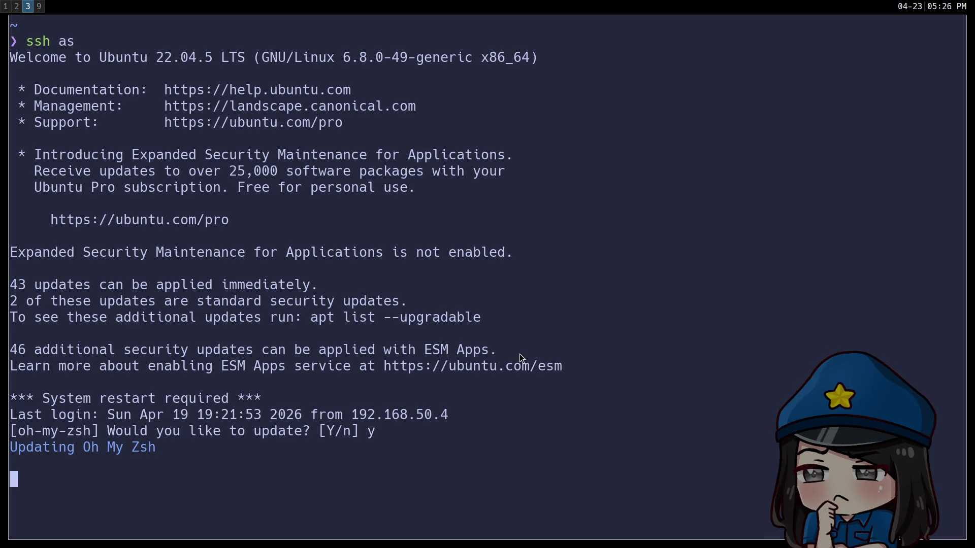
{"action": "type", "text": "./ju"}
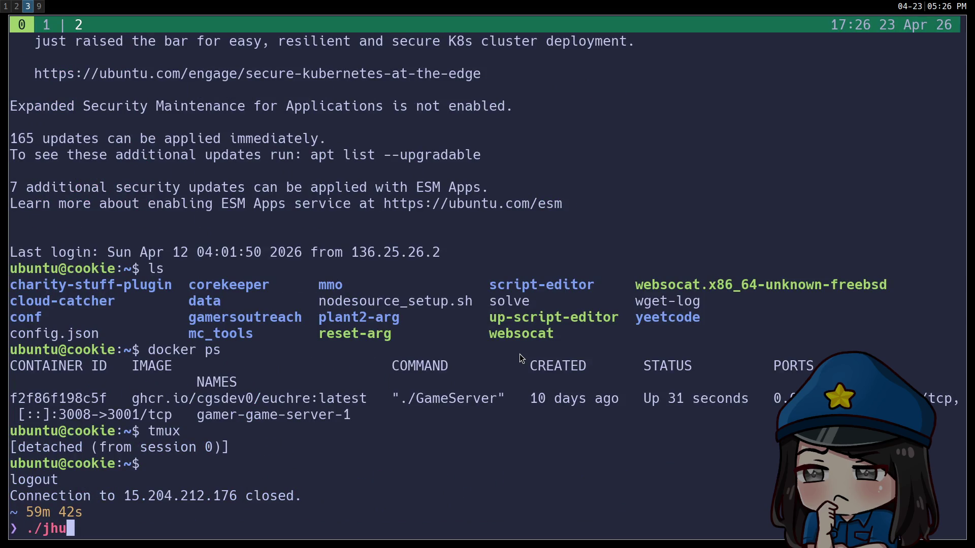
{"action": "type", "text": "mp"}
{"action": "key", "text": "Return"}
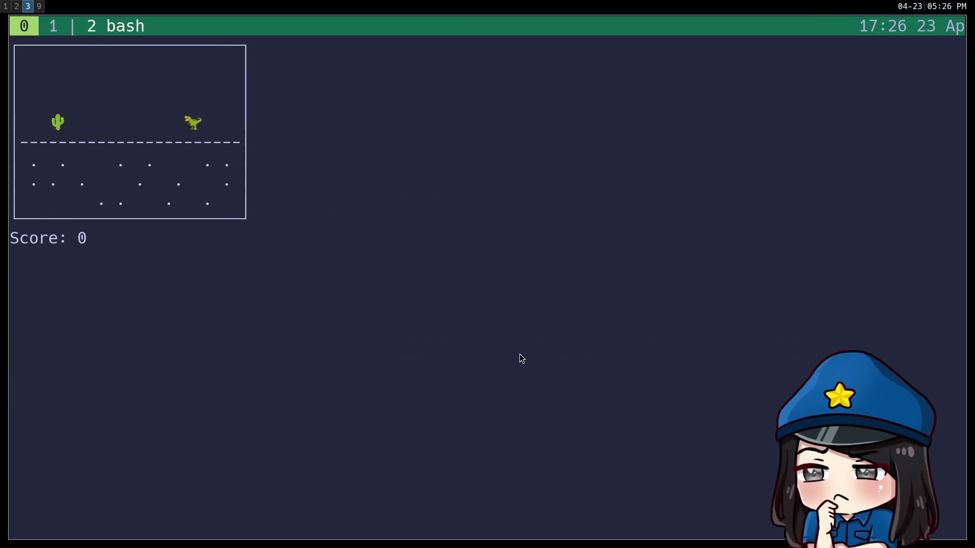
Enlarge the terminal font, restart ./jump, and jump the cacti until the first round ends
{"action": "key", "text": "ctrl+equal"}
{"action": "key", "text": "ctrl+equal"}
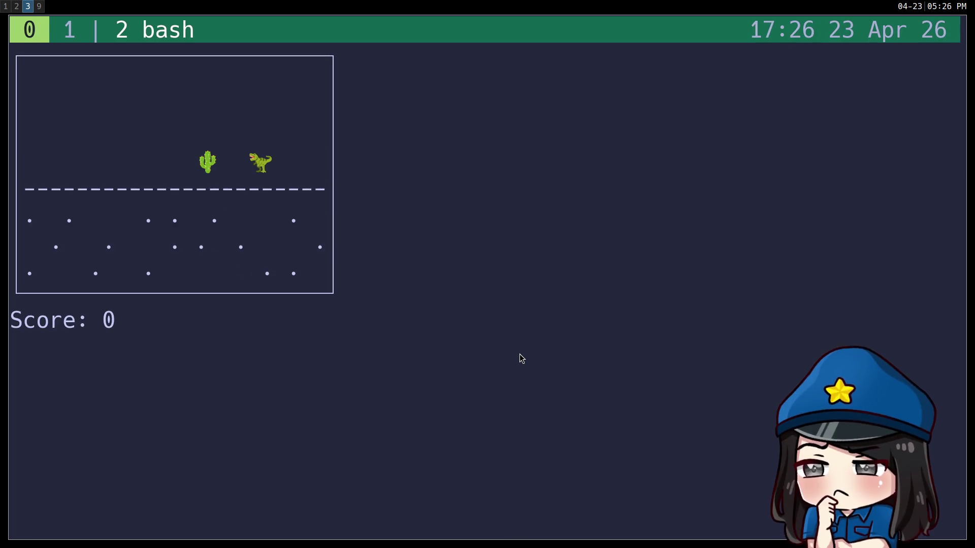
{"action": "key", "text": "space"}
{"action": "key", "text": "Up"}
{"action": "key", "text": "Return"}
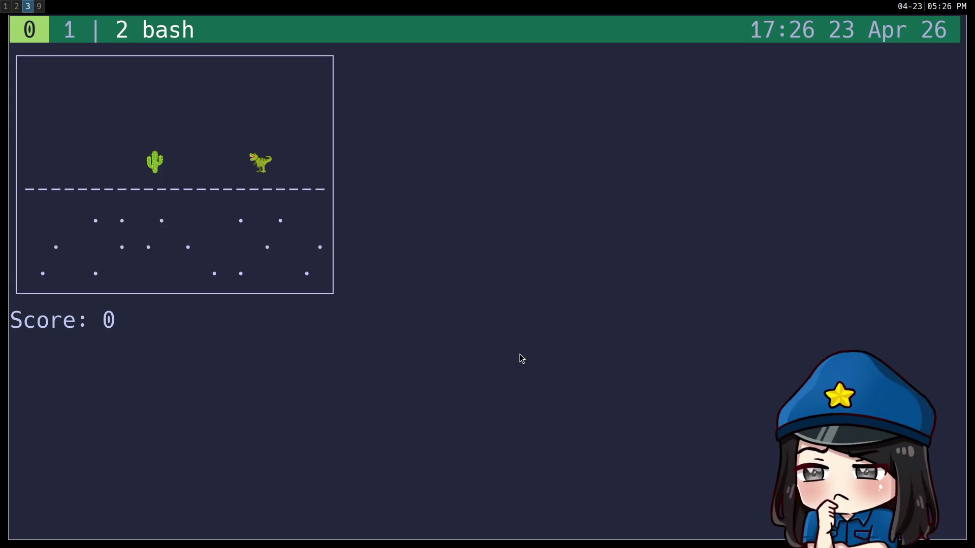
{"action": "key", "text": "space"}
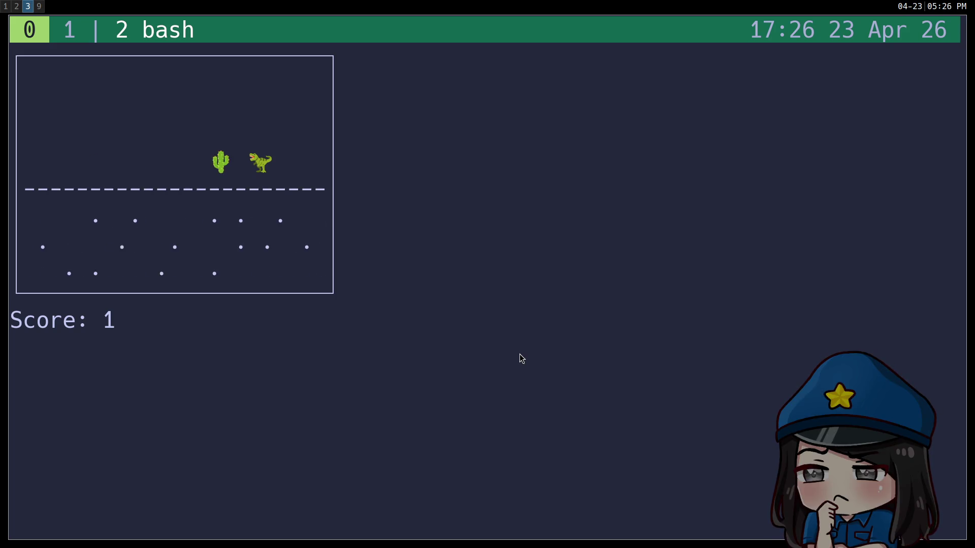
{"action": "key", "text": "space"}
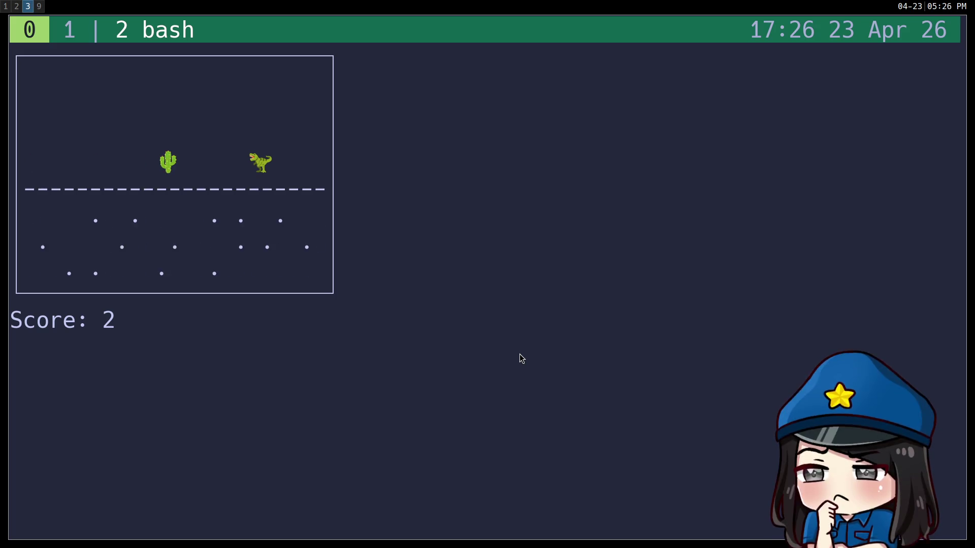
{"action": "key", "text": "space"}
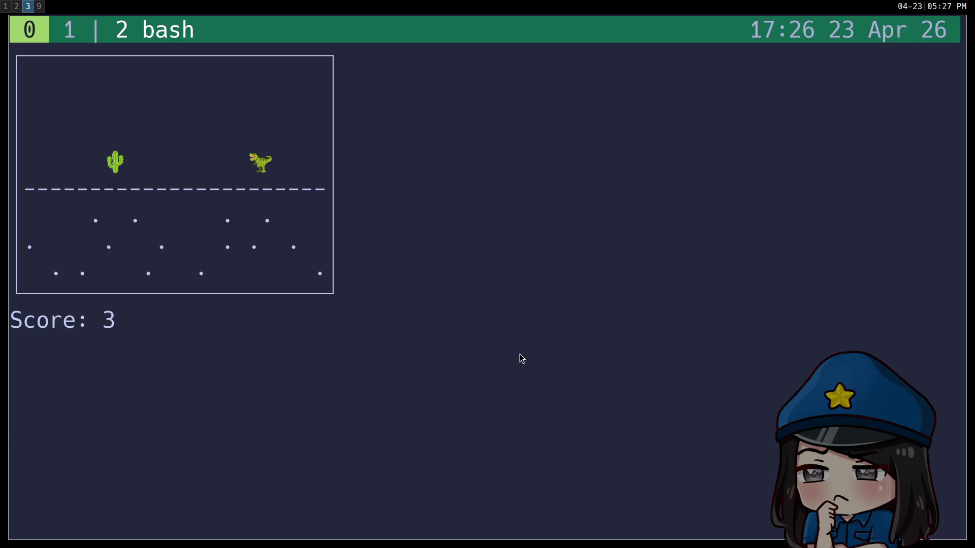
{"action": "key", "text": "space"}
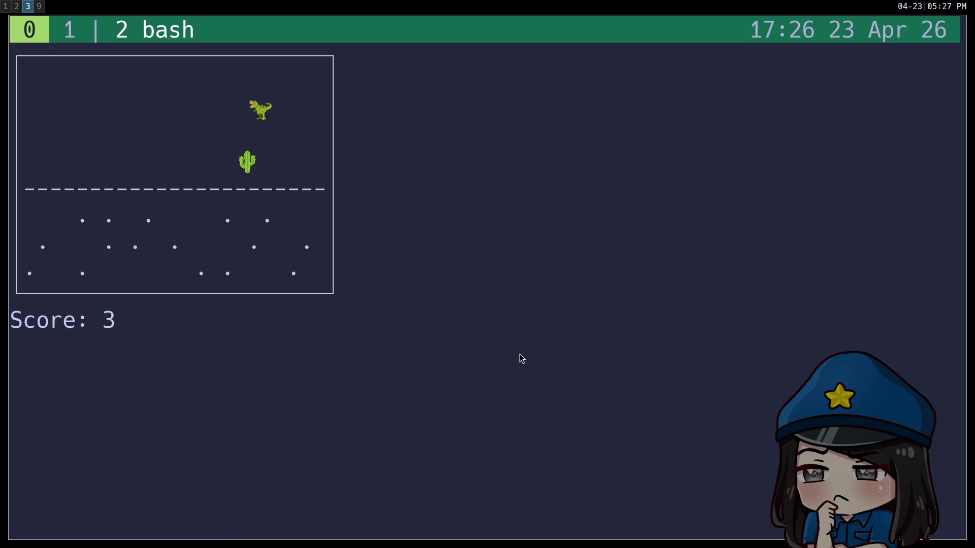
Play another round to Game Over at score 5, then close the terminal with Ctrl+D
{"action": "key", "text": "Up"}
{"action": "key", "text": "Return"}
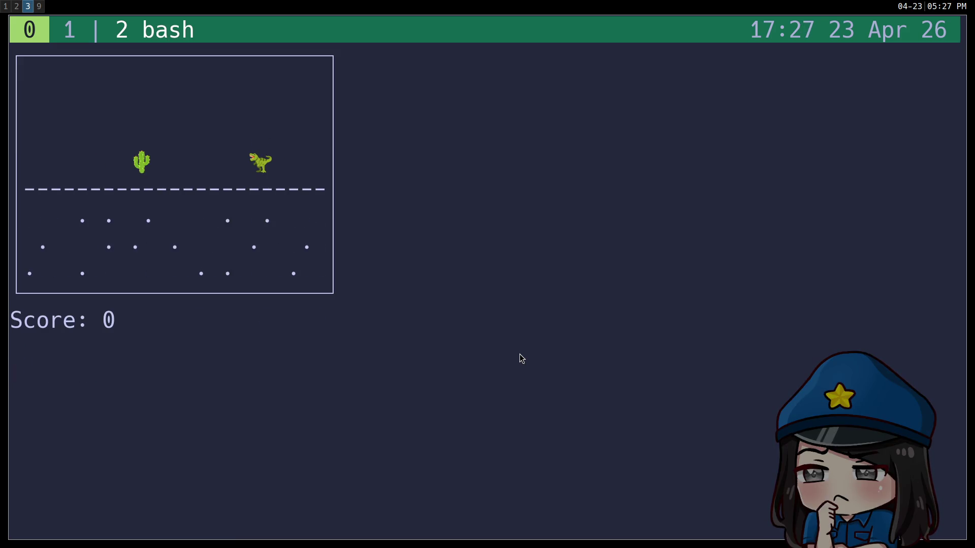
{"action": "key", "text": "space"}
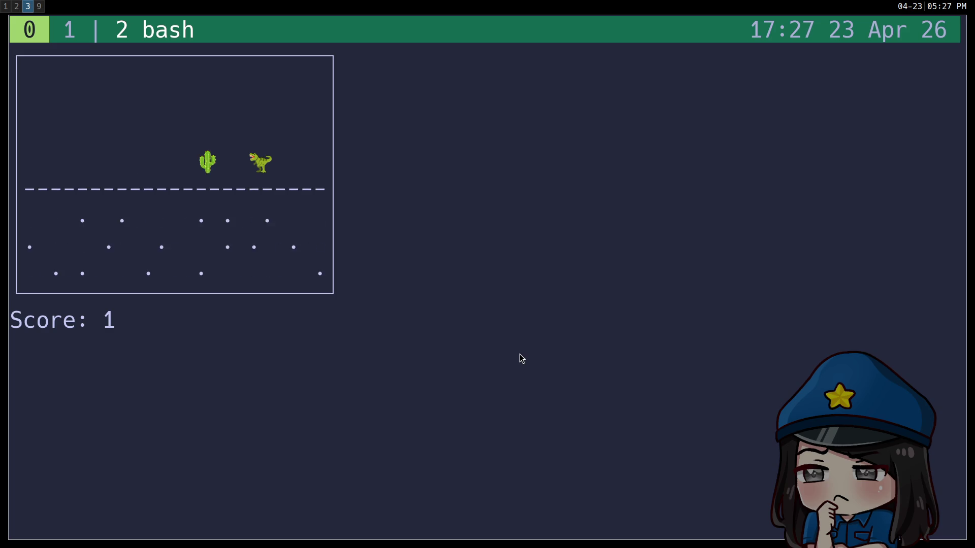
{"action": "key", "text": "space"}
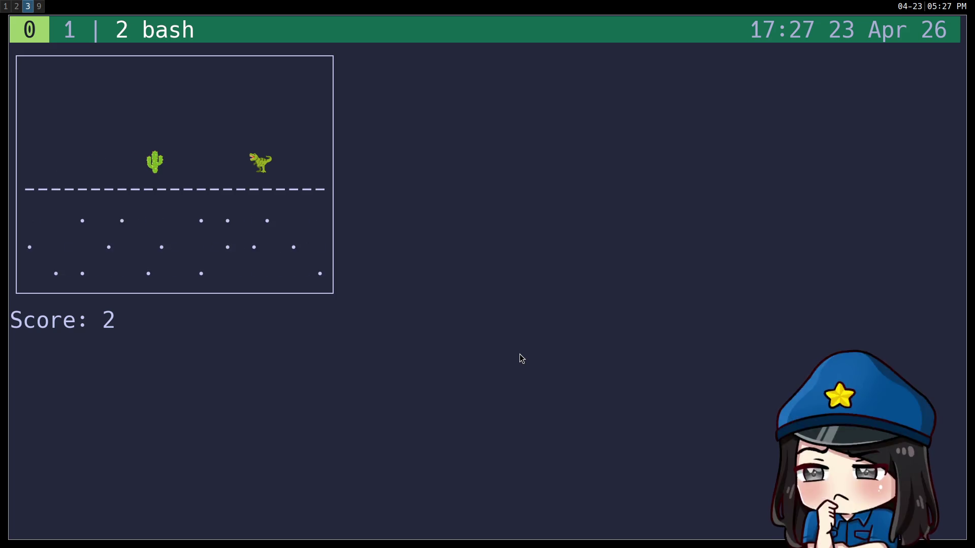
{"action": "key", "text": "space"}
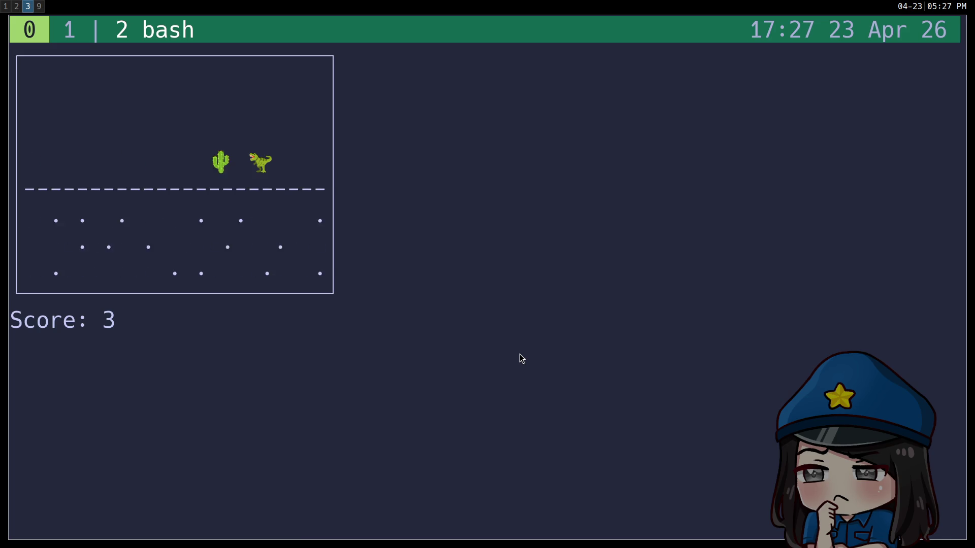
{"action": "key", "text": "space"}
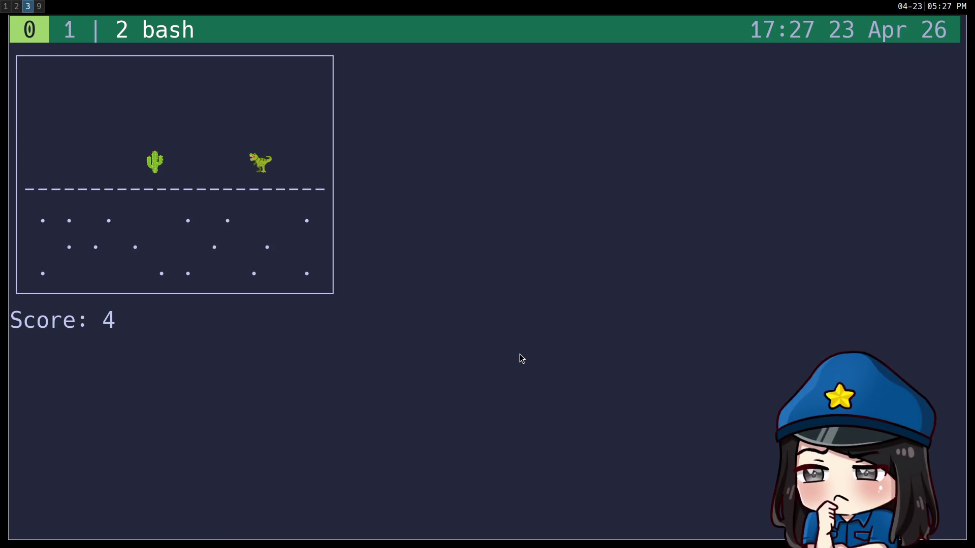
{"action": "key", "text": "space"}
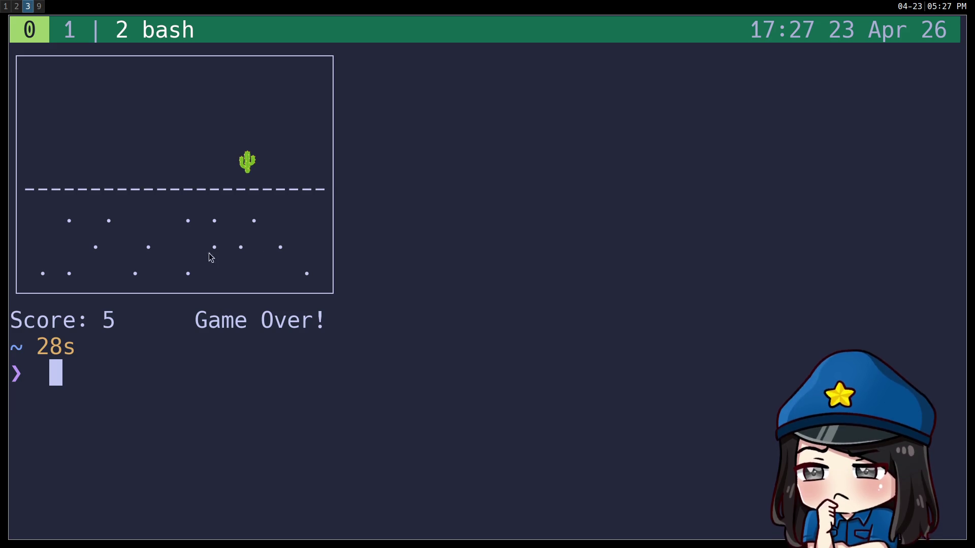
{"action": "key", "text": "ctrl+d"}
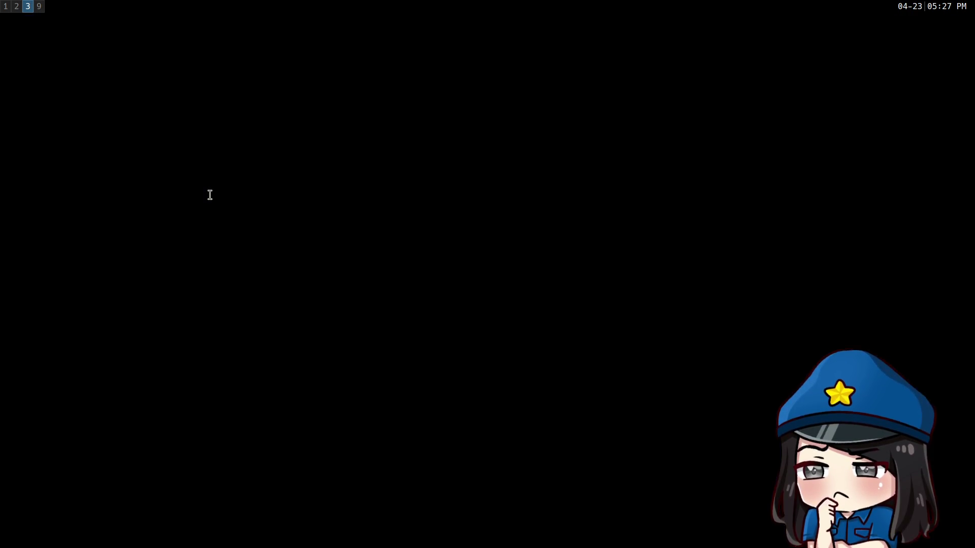
Return to workspace 1, scroll to the @@ jsonpath answer, and recall the channel-raid query
{"action": "key", "text": "super+1"}
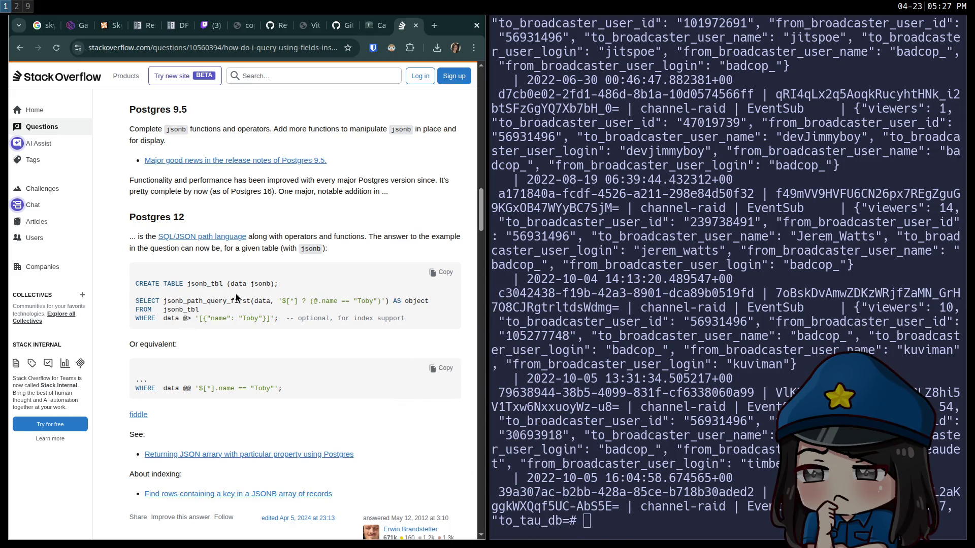
{"action": "scroll", "coordinate": [243, 314], "scroll_direction": "down", "scroll_amount": 2}
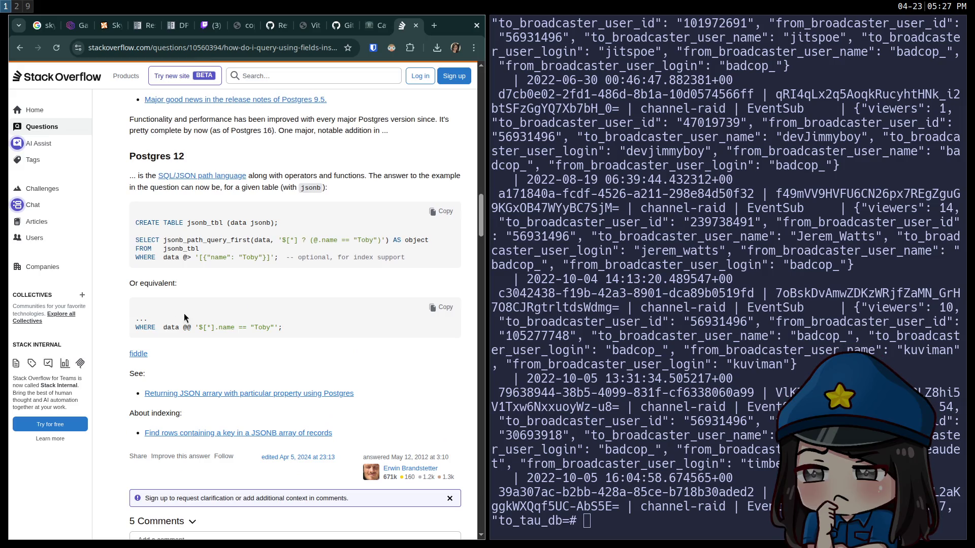
{"action": "scroll", "coordinate": [158, 286], "scroll_direction": "down", "scroll_amount": 4}
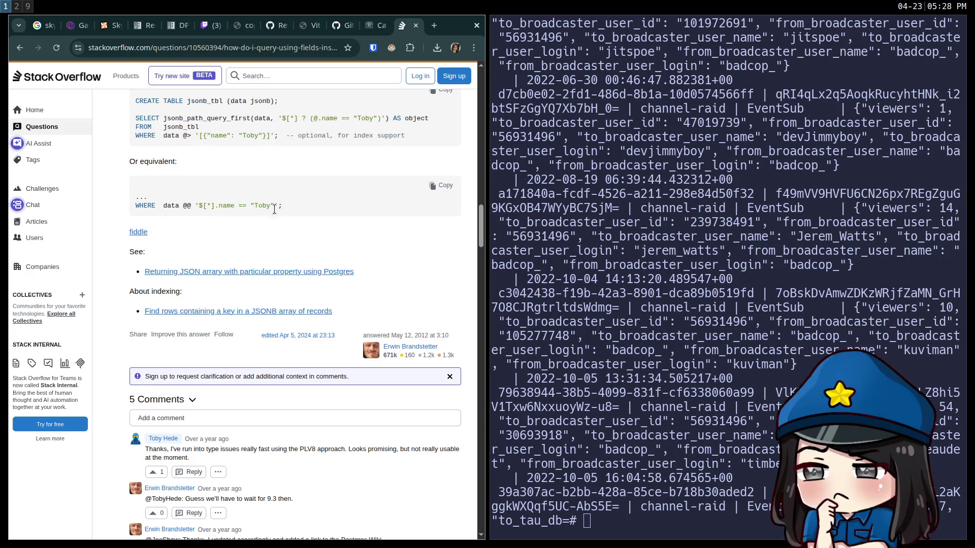
{"action": "key", "text": "Up"}
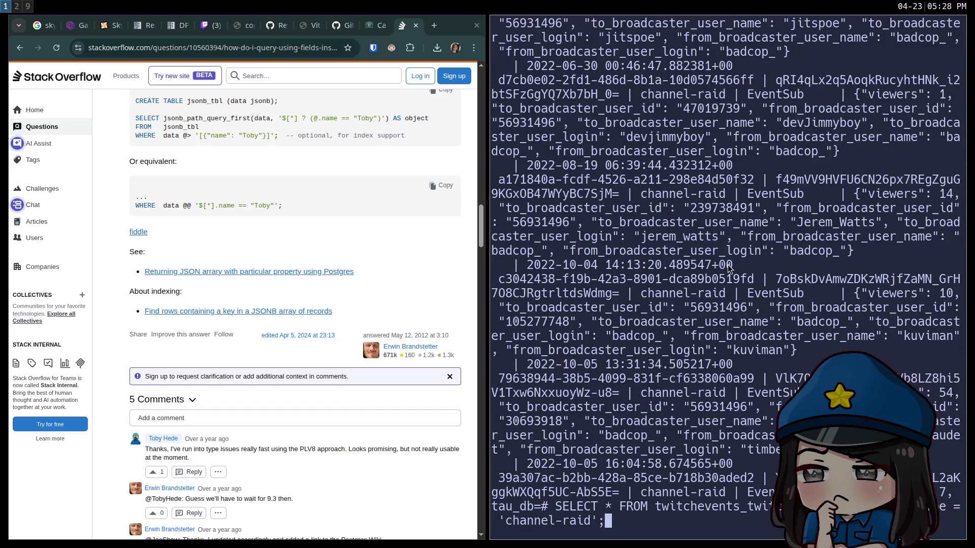
Add AND event_data @@ '$.from_broadcaster_user_name == "<raider name>"' and run it, returning 1 row
{"action": "key", "text": "Left"}
{"action": "type", "text": "AND "}
{"action": "type", "text": "event_data "}
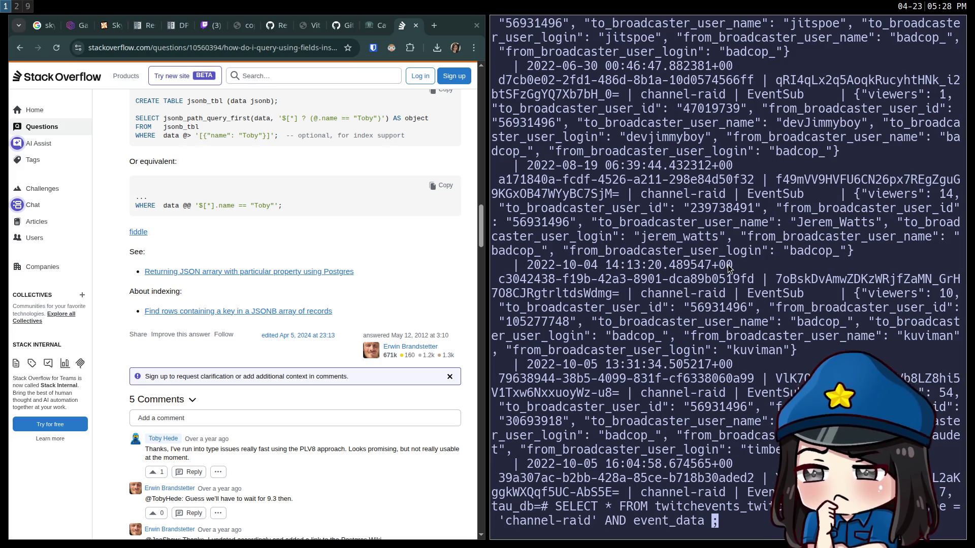
{"action": "type", "text": "@@ '$.fr"}
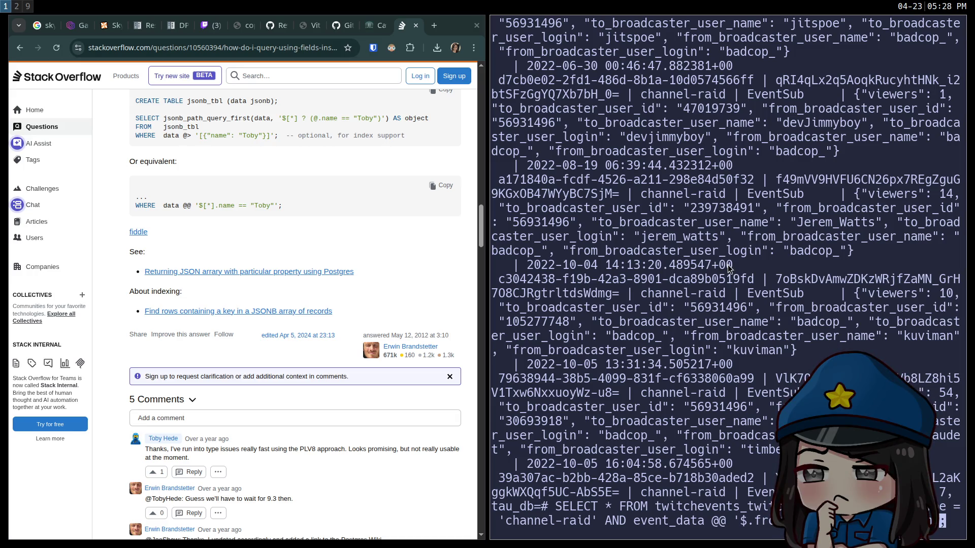
{"action": "type", "text": "== \"St"}
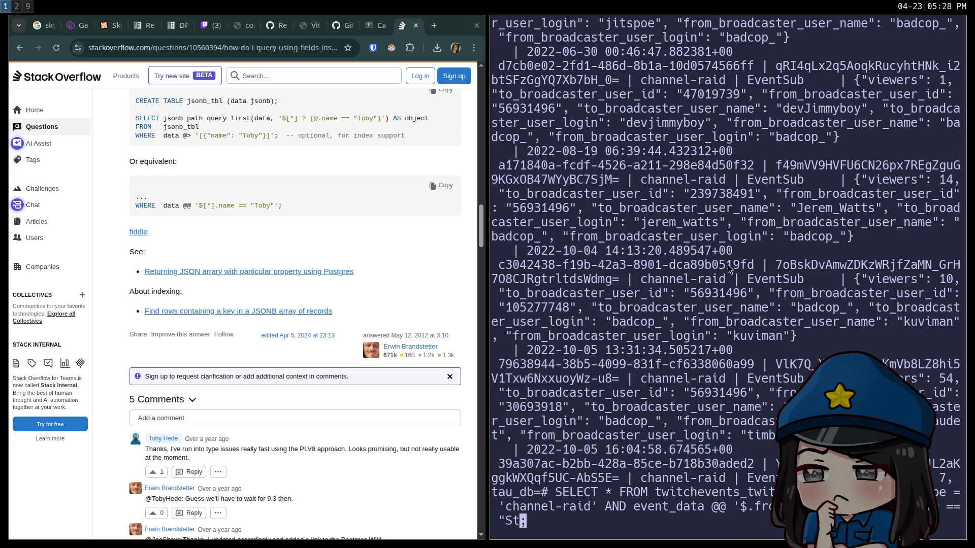
{"action": "type", "text": "oney_Eagle\""}
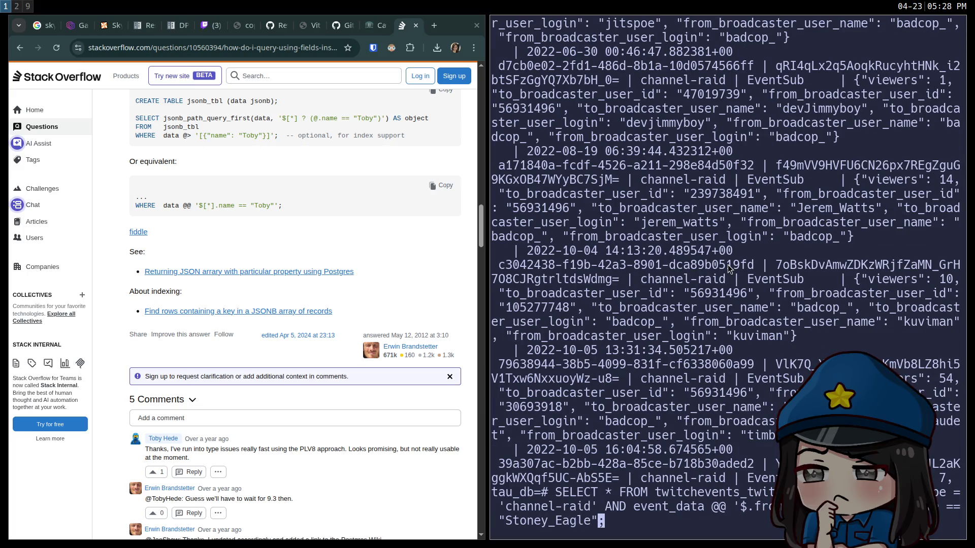
{"action": "type", "text": "'"}
{"action": "key", "text": "Return"}
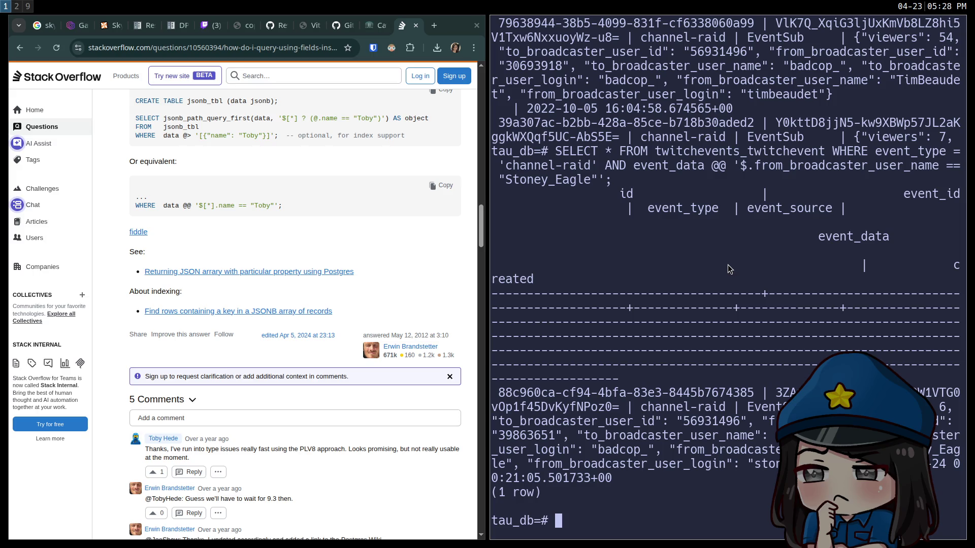
{"action": "key", "text": "Up"}
{"action": "key", "text": "Left"}
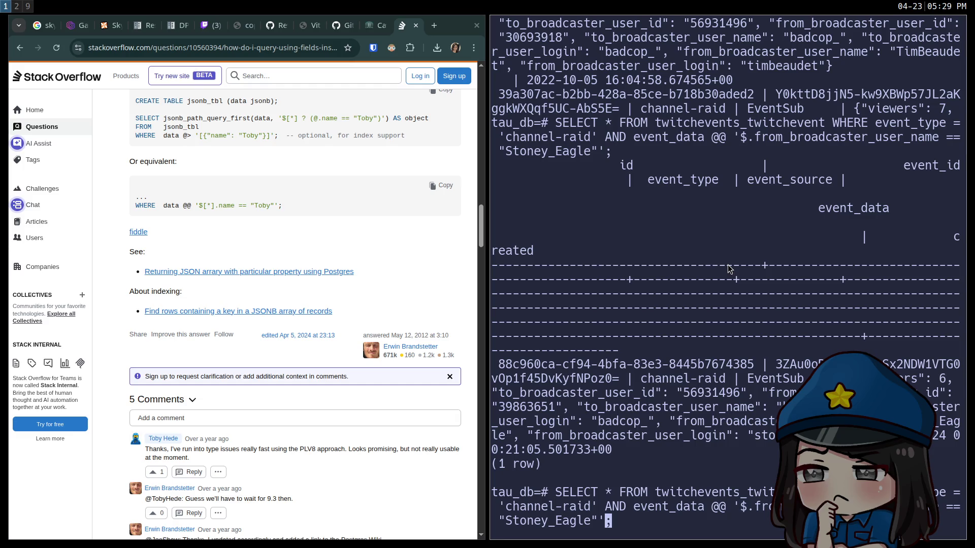
Switch the filter field to to_broadcaster_user_name and run it, finding 0 raids
{"action": "key", "text": "ctrl+Left"}
{"action": "key", "text": "ctrl+Left"}
{"action": "key", "text": "ctrl+Left"}
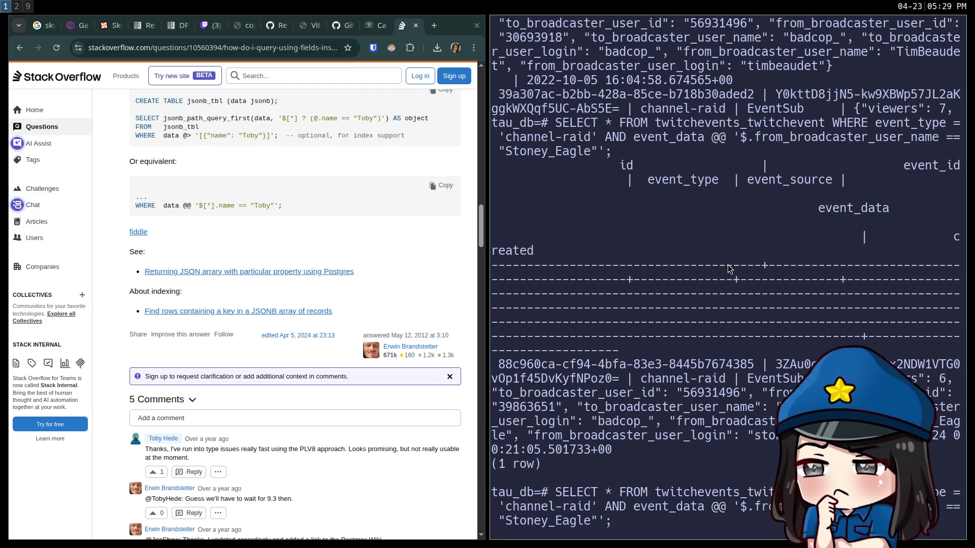
{"action": "key", "text": "BackSpace"}
{"action": "key", "text": "BackSpace"}
{"action": "key", "text": "BackSpace"}
{"action": "type", "text": "to"}
{"action": "key", "text": "Return"}
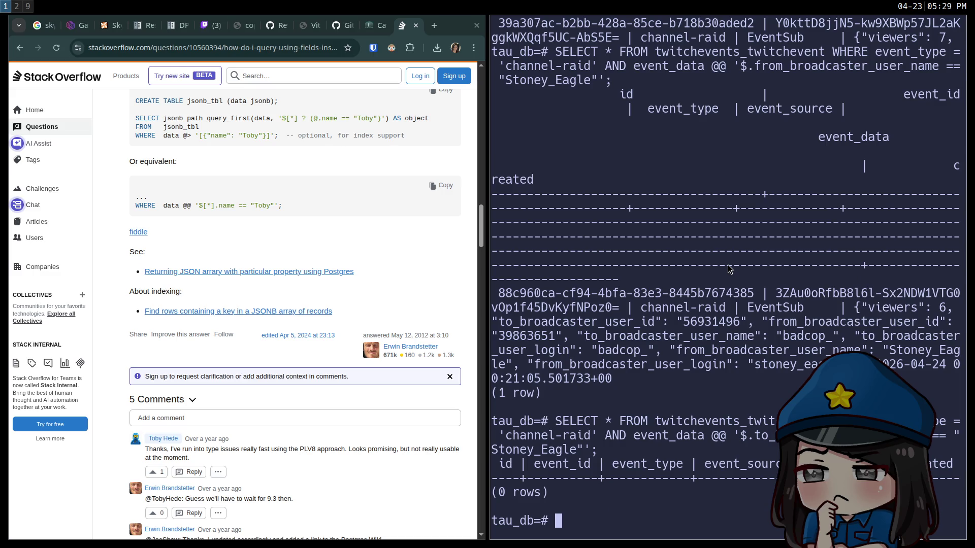
{"action": "scroll", "coordinate": [729, 269], "scroll_direction": "up", "scroll_amount": 8}
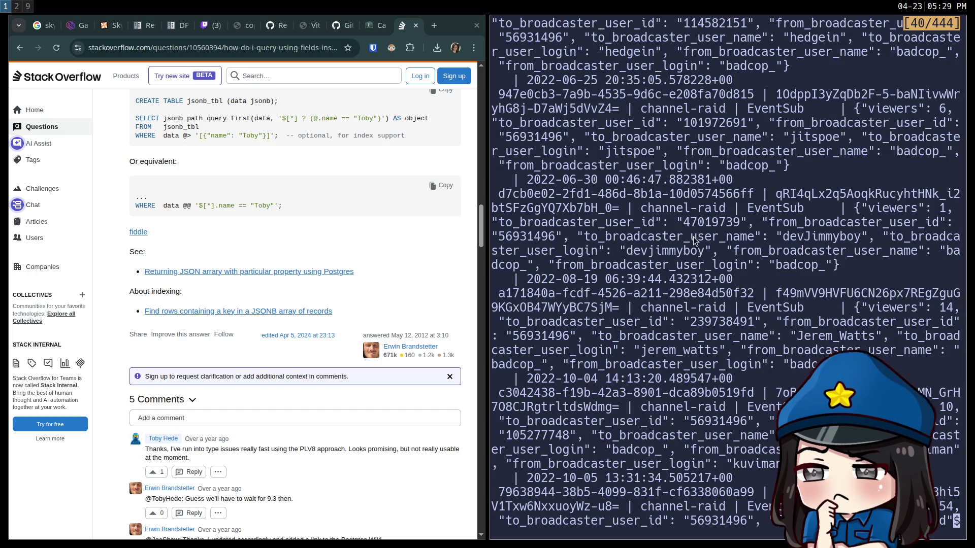
{"action": "key", "text": "q"}
Replace the broadcaster name with another streamer's, run the query, and page through the raid rows
{"action": "key", "text": "Up"}
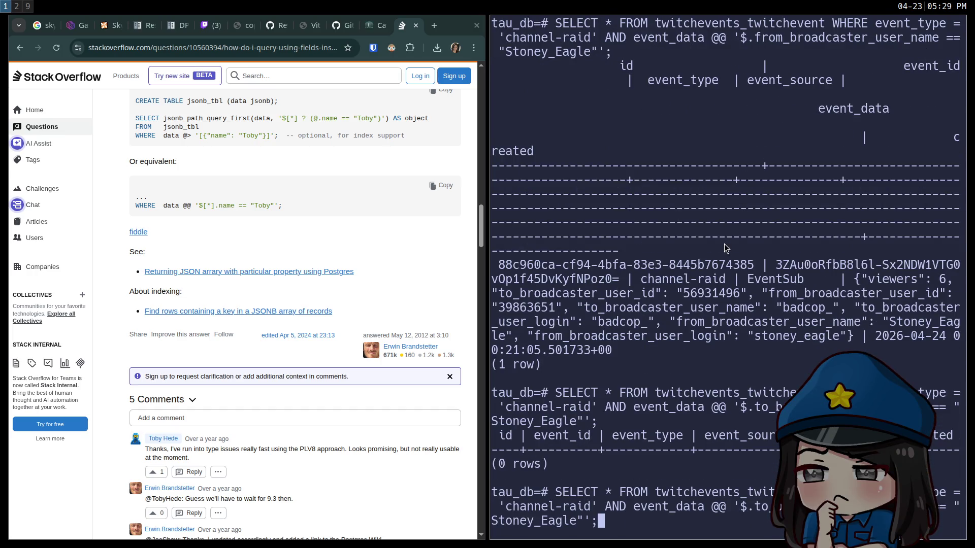
{"action": "key", "text": "ctrl+u"}
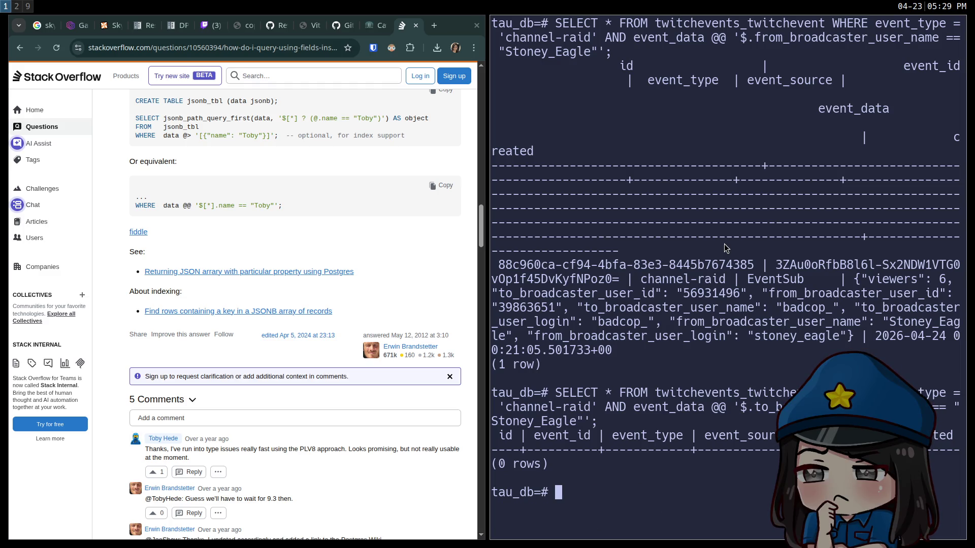
{"action": "key", "text": "Up"}
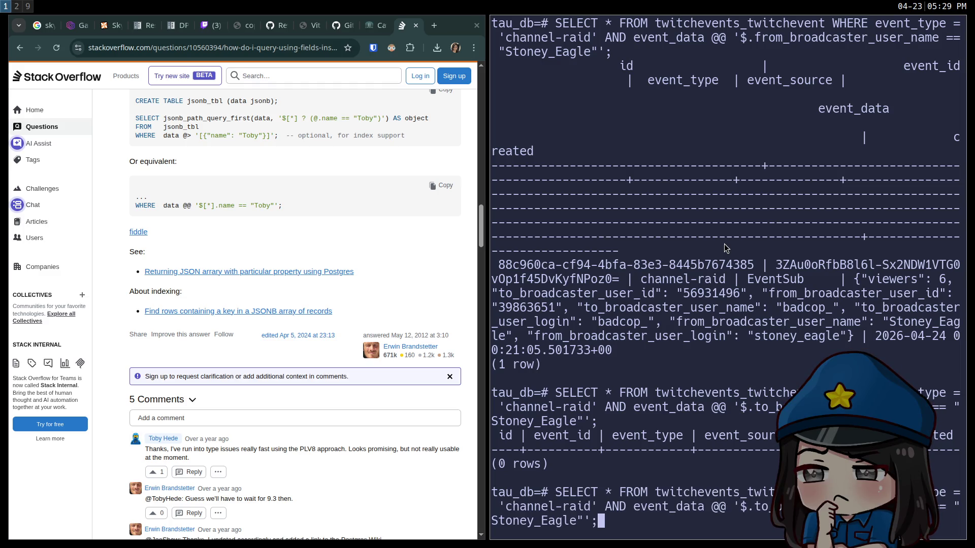
{"action": "key", "text": "Left"}
{"action": "key", "text": "Left"}
{"action": "key", "text": "Left"}
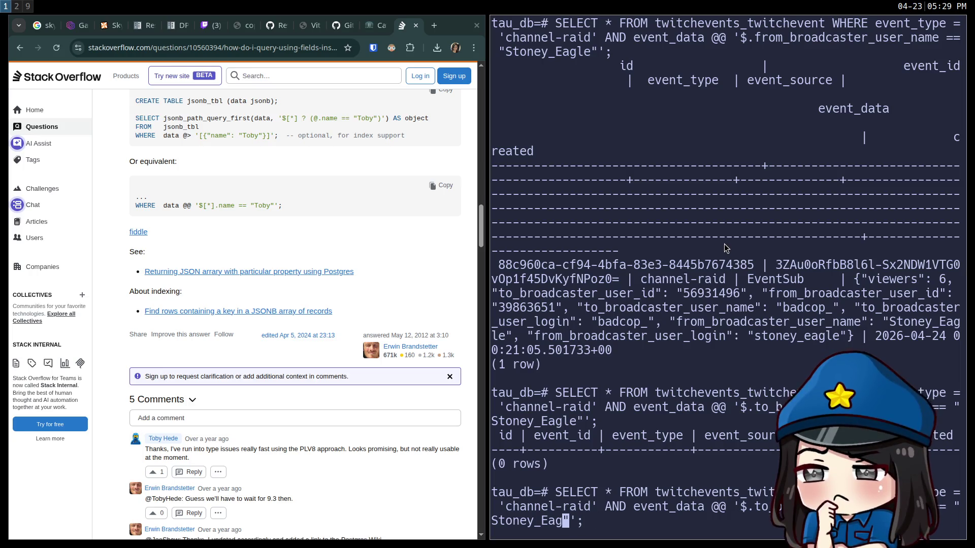
{"action": "key", "text": "BackSpace"}
{"action": "key", "text": "BackSpace"}
{"action": "key", "text": "BackSpace"}
{"action": "type", "text": "kuviman"}
{"action": "key", "text": "Return"}
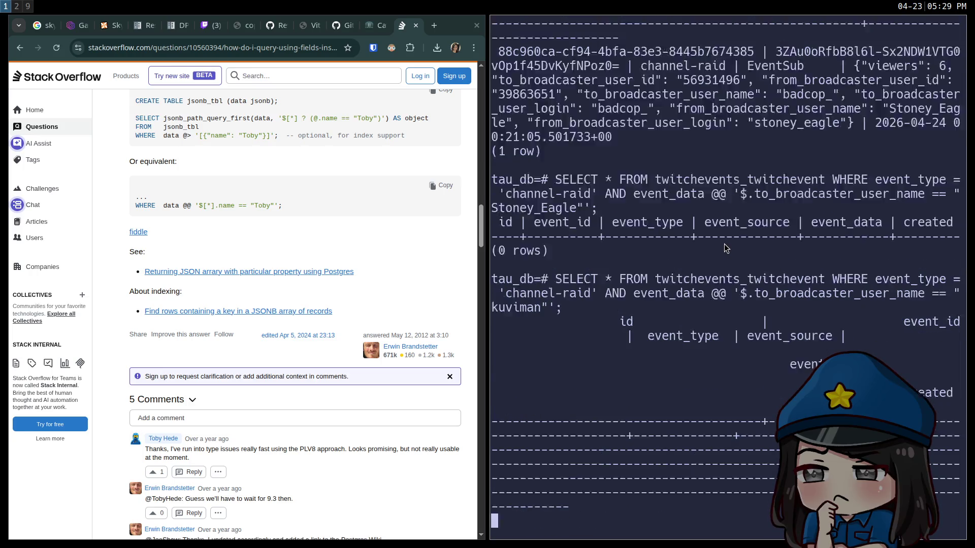
{"action": "key", "text": "Return"}
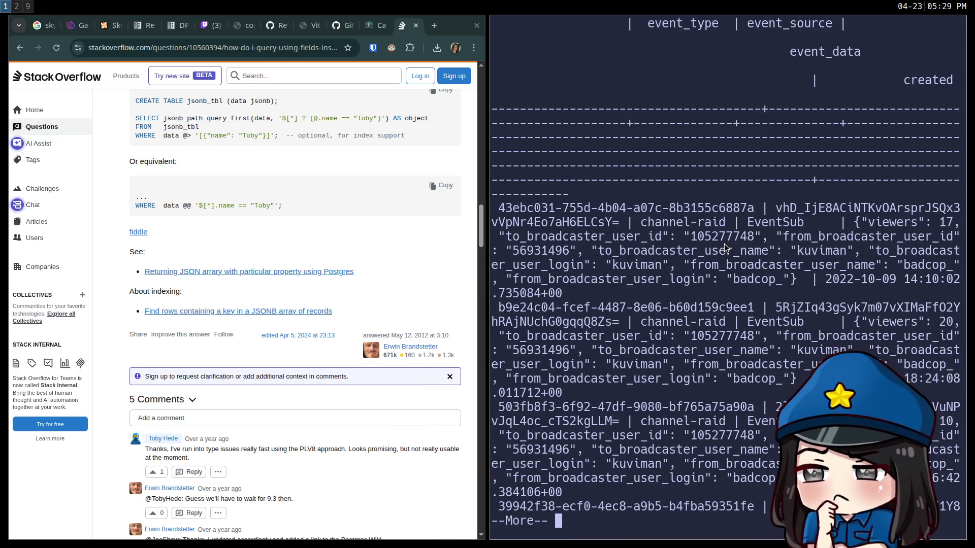
{"action": "key", "text": "Return"}
{"action": "key", "text": "Return"}
{"action": "key", "text": "Return"}
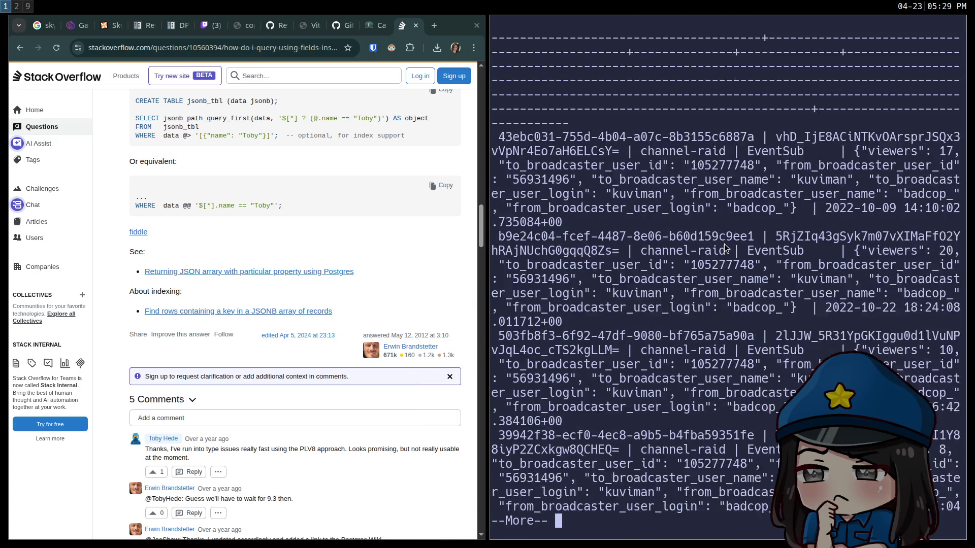
{"action": "key", "text": "q"}
Recall the query and start wrapping the * in COUNT()
{"action": "key", "text": "Up"}
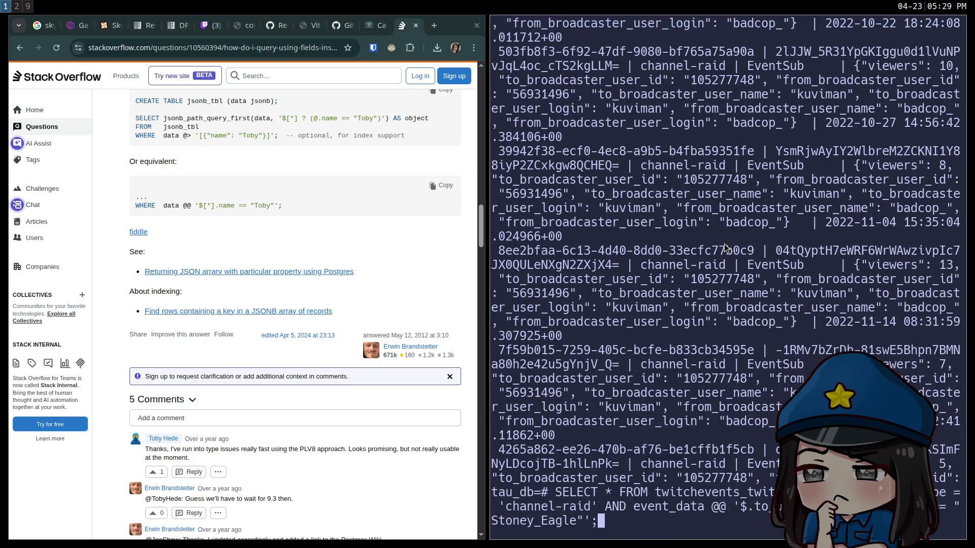
{"action": "key", "text": "ctrl+a"}
{"action": "key", "text": "Right"}
{"action": "key", "text": "Right"}
{"action": "key", "text": "Right"}
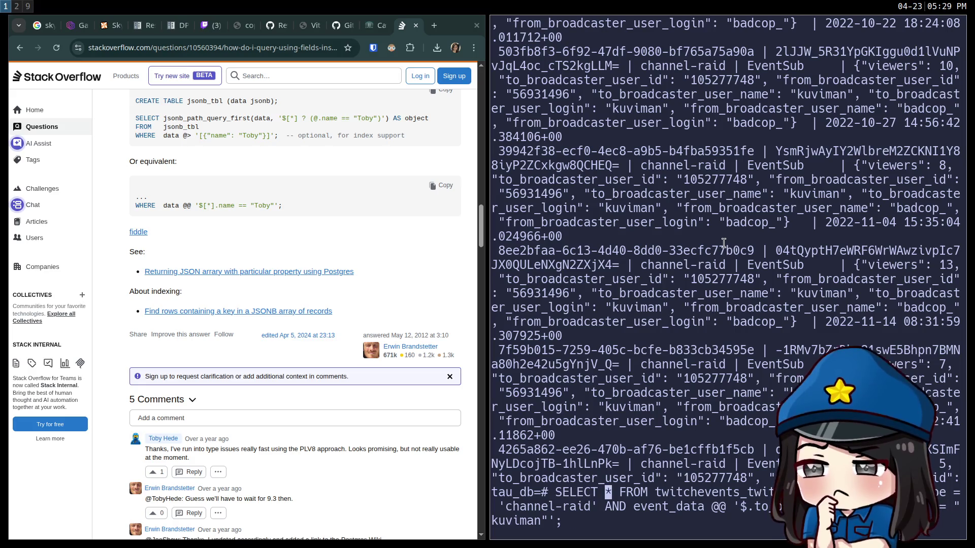
{"action": "key", "text": "Right"}
{"action": "key", "text": "Right"}
{"action": "type", "text": "COUNT("}
{"action": "key", "text": "Right"}
Run the raid COUNT(*) query (35), then change the JSON field name and rerun it (13)
{"action": "type", "text": ")"}
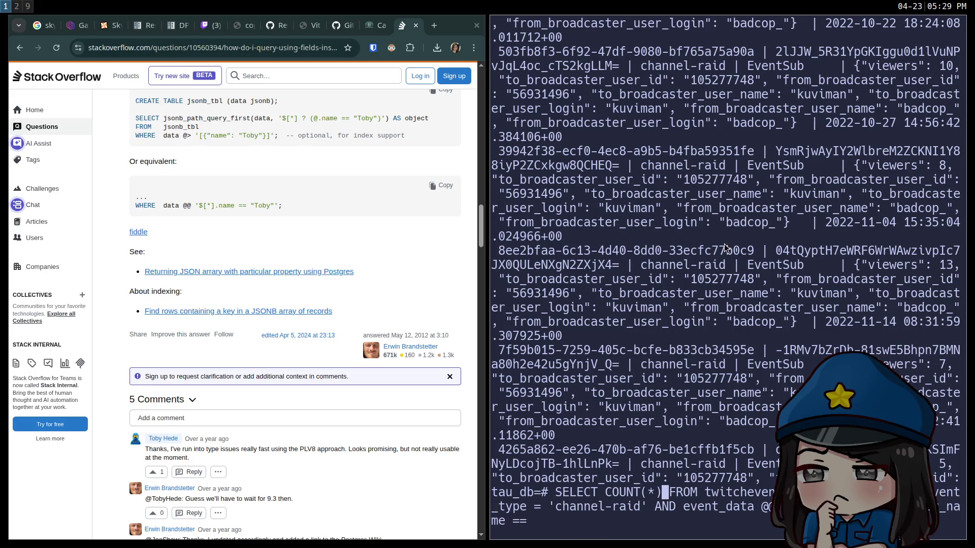
{"action": "key", "text": "Return"}
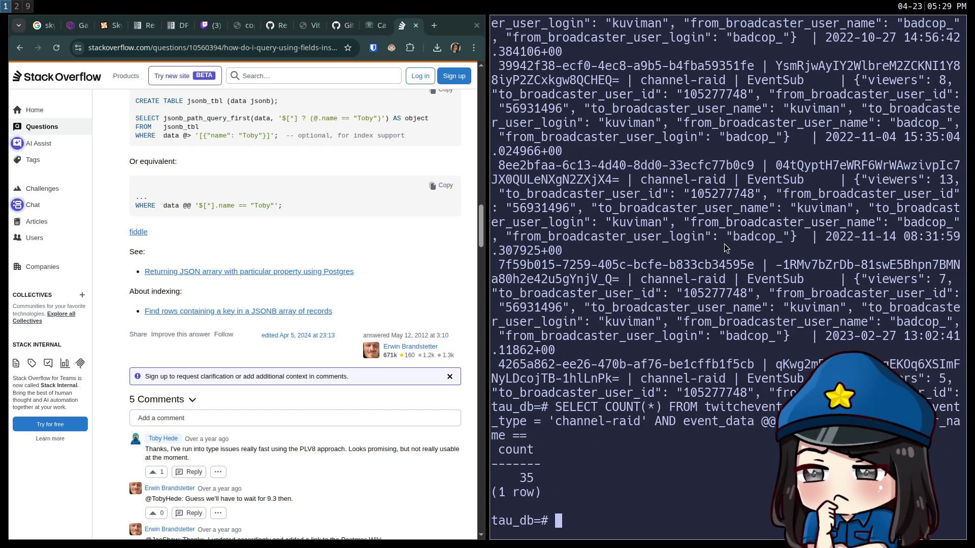
{"action": "key", "text": "Up"}
{"action": "key", "text": "Left"}
{"action": "key", "text": "Left"}
{"action": "key", "text": "Left"}
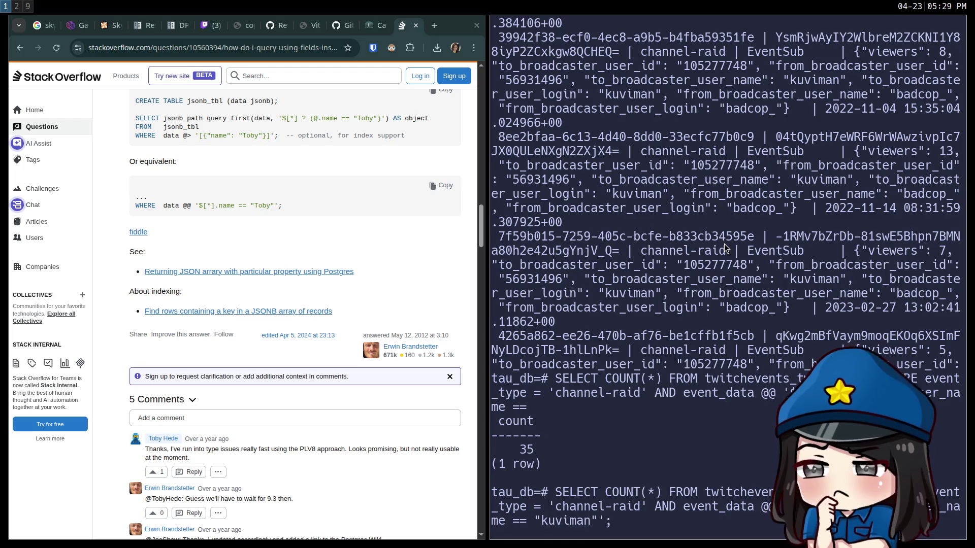
{"action": "type", "text": "_n"}
{"action": "key", "text": "Return"}
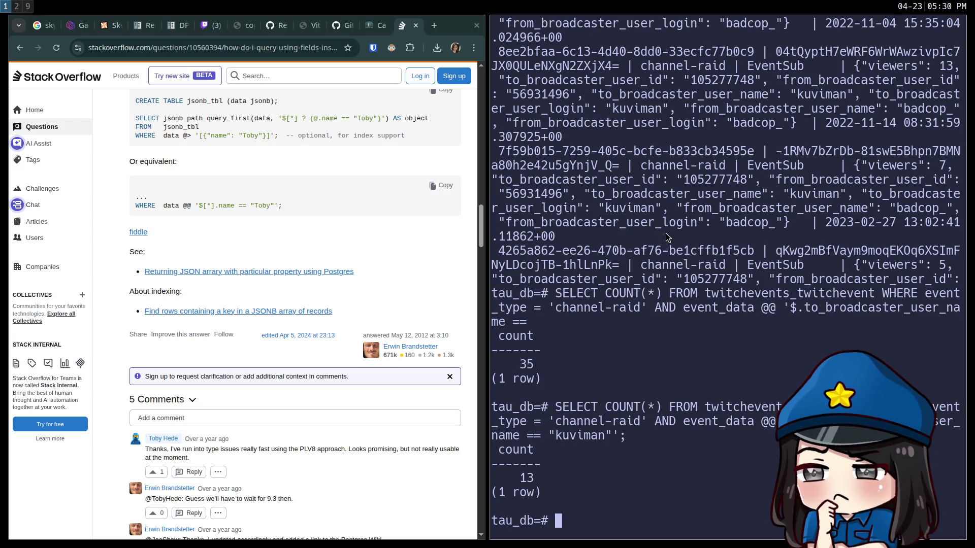
Recall the last count query and start deleting its broadcaster name condition
{"action": "scroll", "coordinate": [673, 230], "scroll_direction": "up", "scroll_amount": 10}
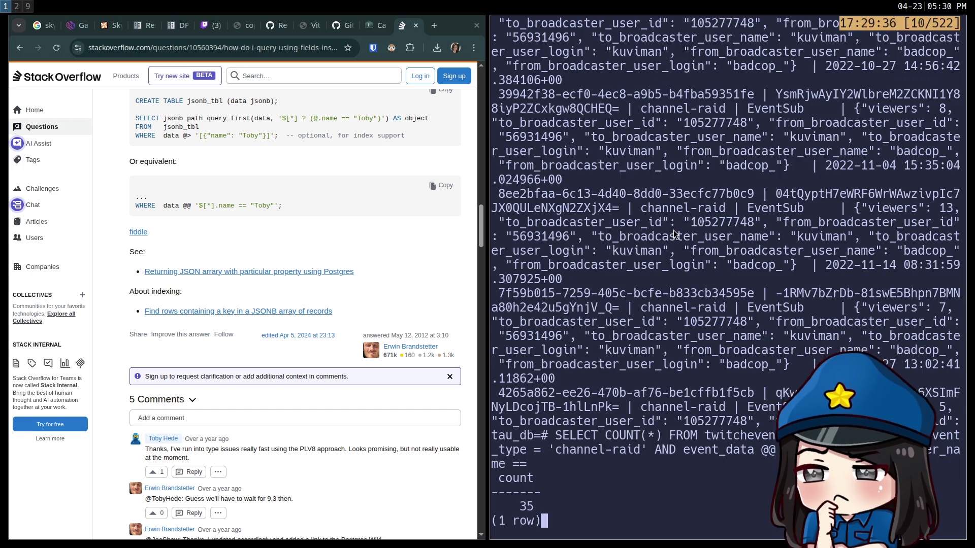
{"action": "key", "text": "q"}
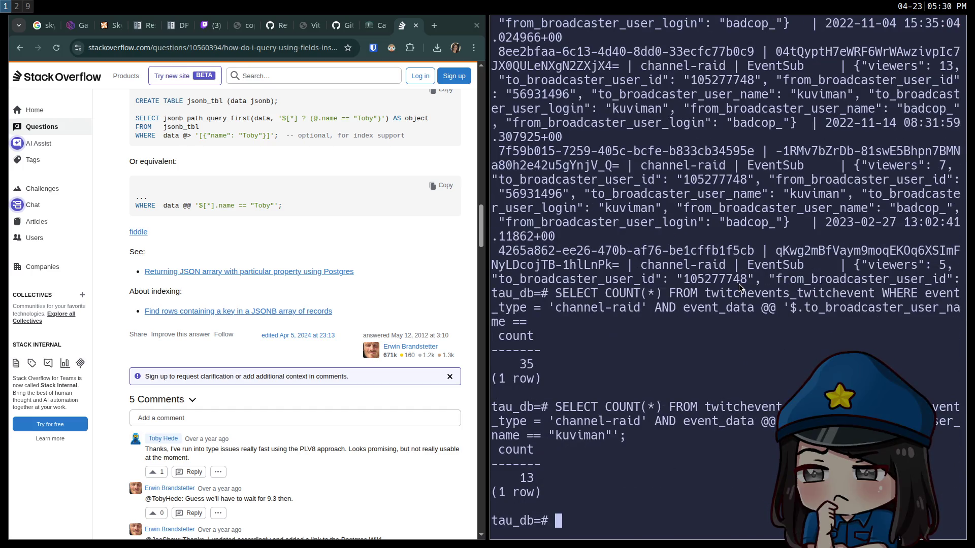
{"action": "key", "text": "Up"}
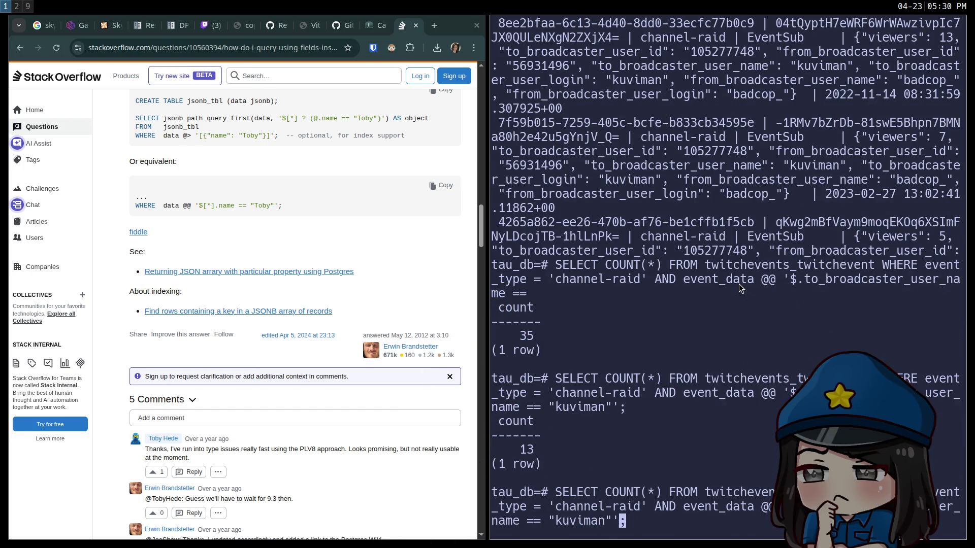
{"action": "key", "text": "Left"}
{"action": "key", "text": "BackSpace"}
{"action": "key", "text": "BackSpace"}
{"action": "key", "text": "BackSpace"}
{"action": "key", "text": "BackSpace"}
{"action": "key", "text": "BackSpace"}
{"action": "key", "text": "BackSpace"}
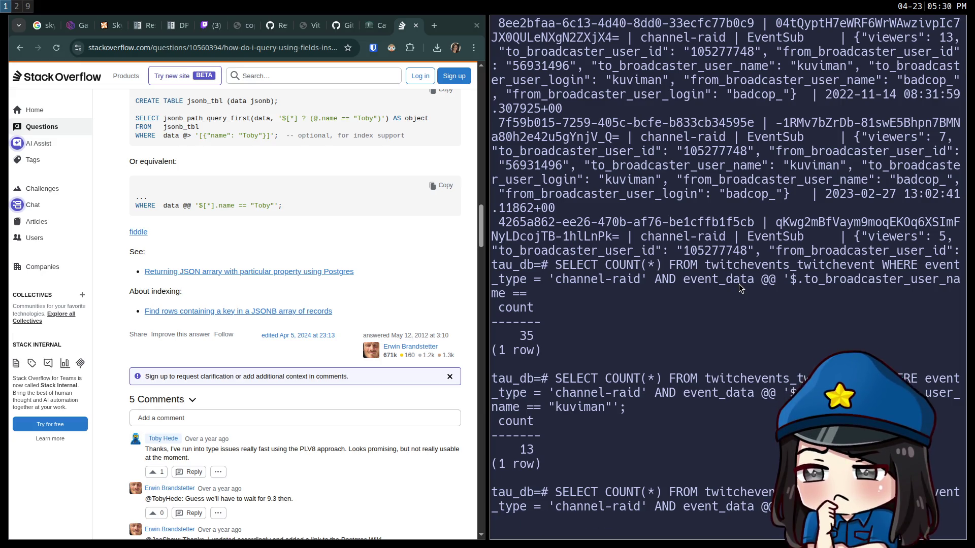
{"action": "key", "text": "BackSpace"}
{"action": "key", "text": "BackSpace"}
{"action": "key", "text": "BackSpace"}
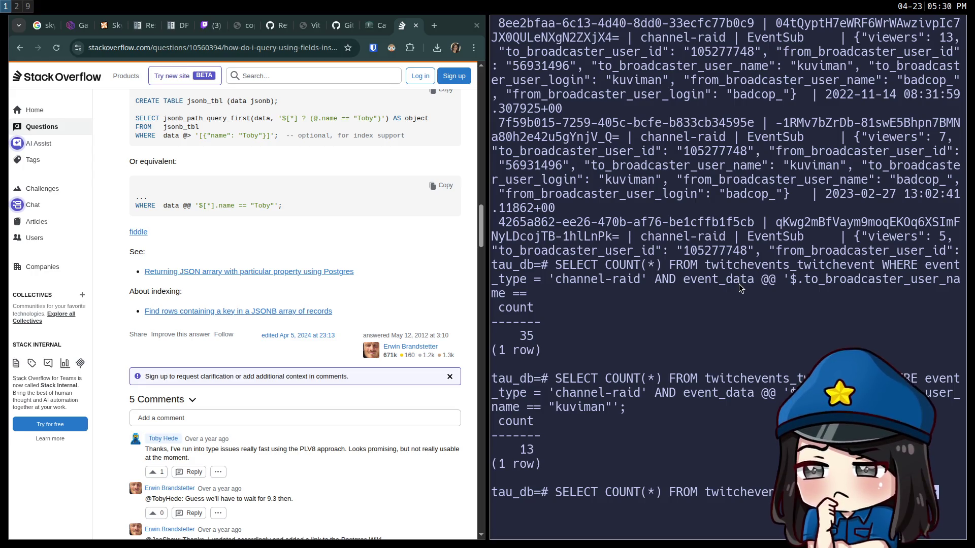
Rewrite the query to select created instead of COUNT(*), ordered by created DESC
{"action": "type", "text": "ORDER BY create"}
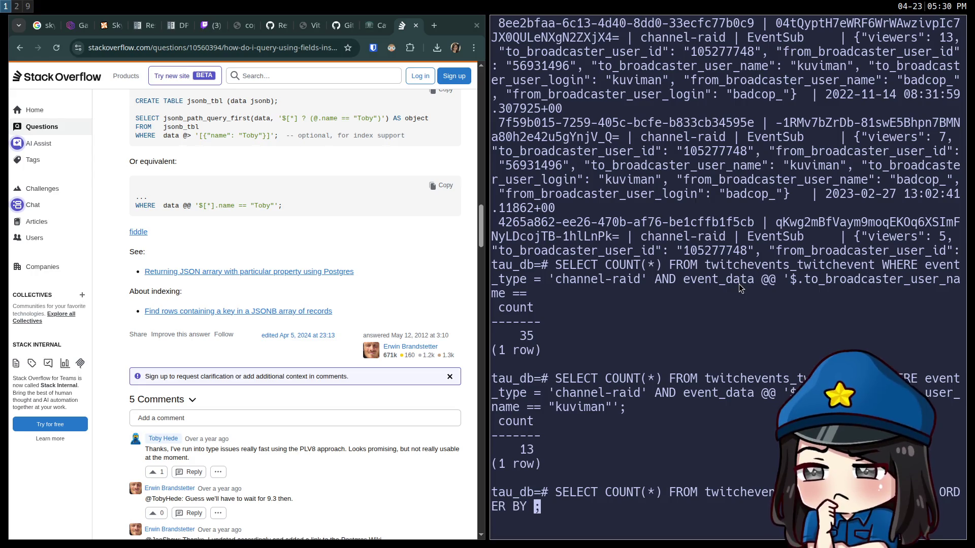
{"action": "type", "text": "d DESC"}
{"action": "key", "text": "Home"}
{"action": "key", "text": "Right"}
{"action": "key", "text": "Right"}
{"action": "key", "text": "Right"}
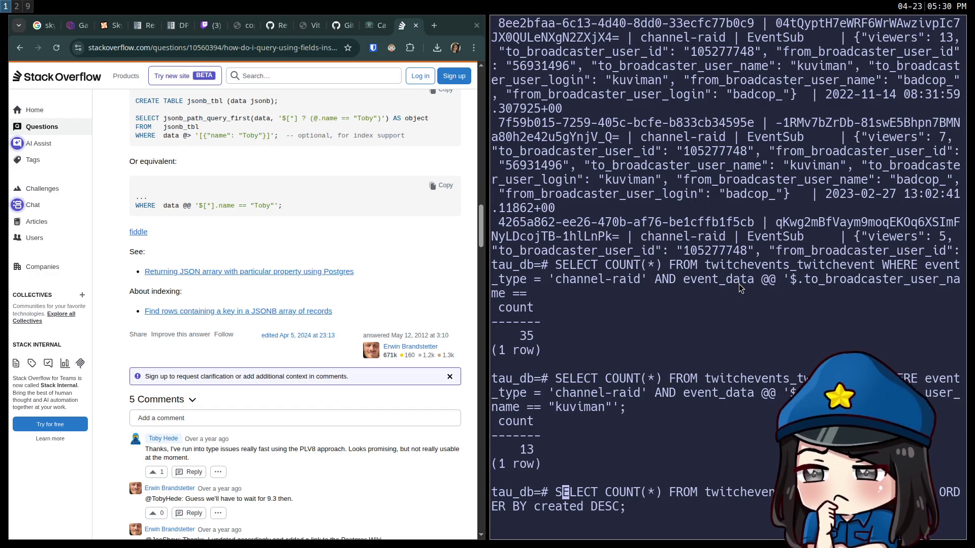
{"action": "key", "text": "Right"}
{"action": "key", "text": "Right"}
{"action": "key", "text": "Right"}
{"action": "key", "text": "BackSpace"}
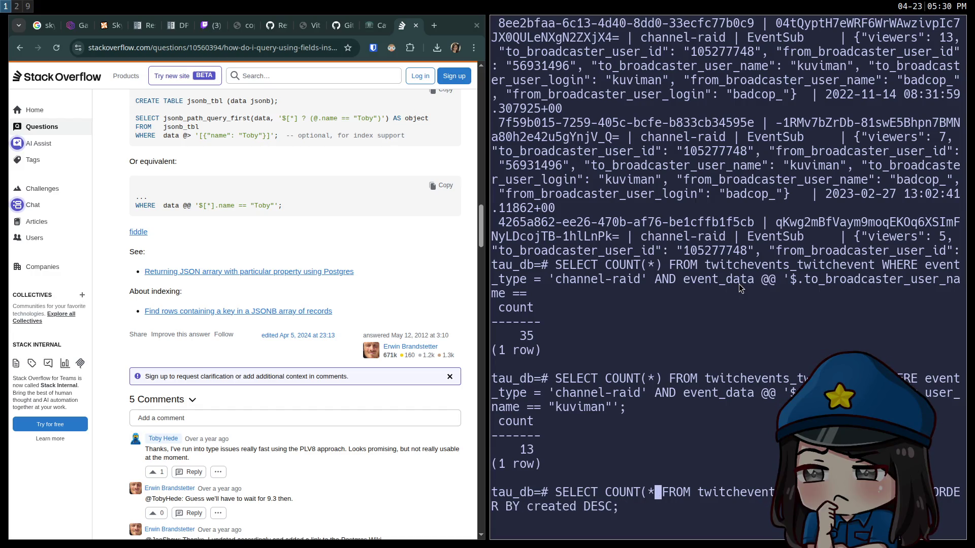
{"action": "key", "text": "BackSpace"}
{"action": "key", "text": "BackSpace"}
{"action": "key", "text": "BackSpace"}
{"action": "type", "text": "created"}
{"action": "key", "text": "Return"}
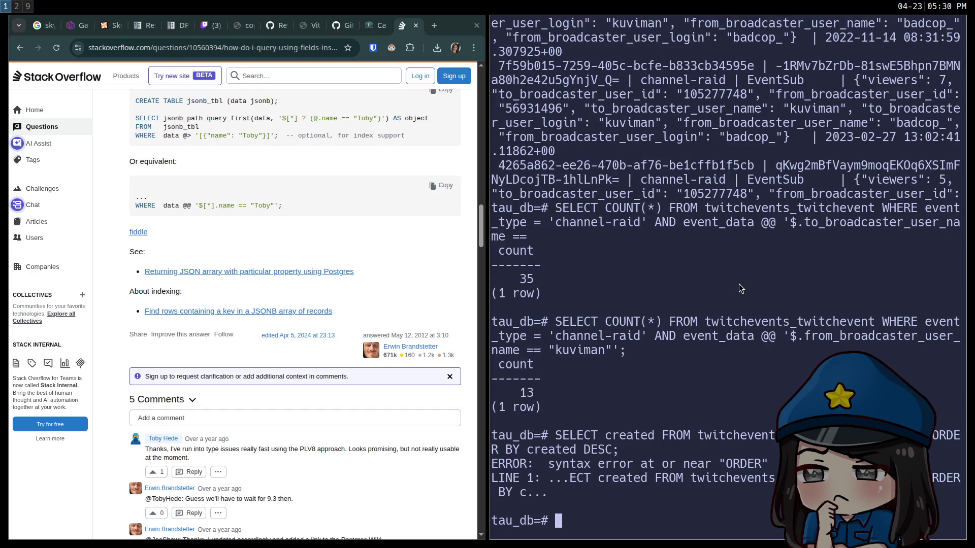
{"action": "key", "text": "Up"}
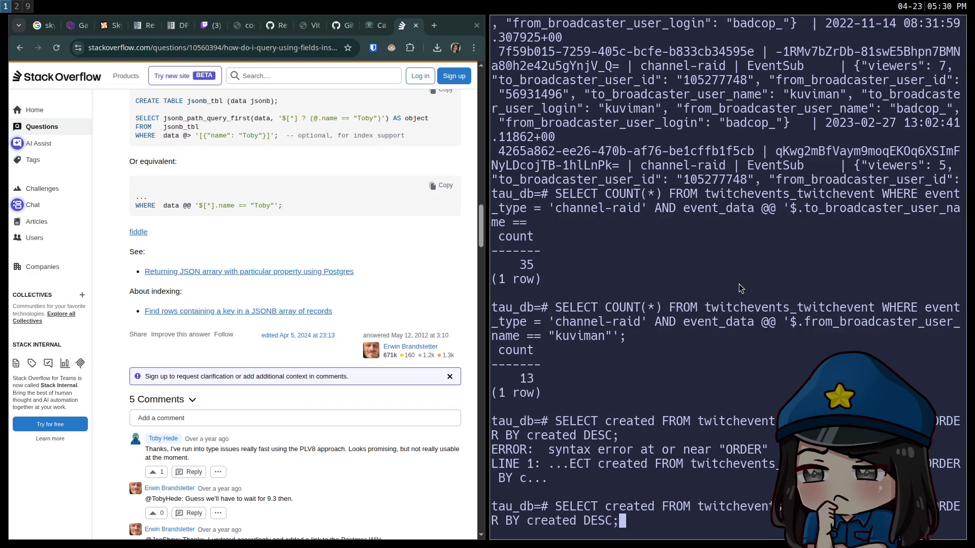
{"action": "key", "text": "Left"}
{"action": "key", "text": "Left"}
{"action": "key", "text": "Left"}
{"action": "key", "text": "BackSpace"}
{"action": "key", "text": "BackSpace"}
{"action": "key", "text": "BackSpace"}
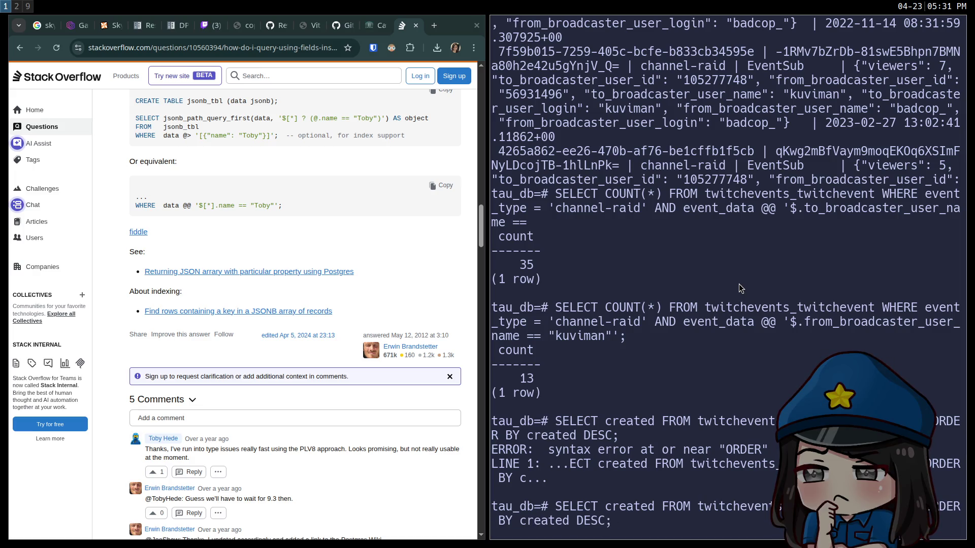
{"action": "key", "text": "End"}
{"action": "key", "text": "Left"}
{"action": "type", "text": "LIMIT "}
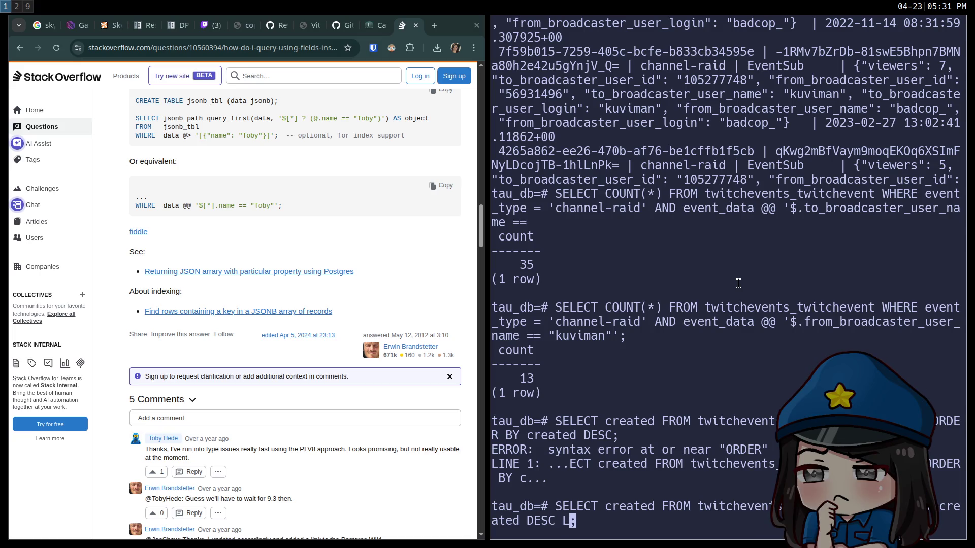
{"action": "type", "text": "1"}
{"action": "key", "text": "Return"}
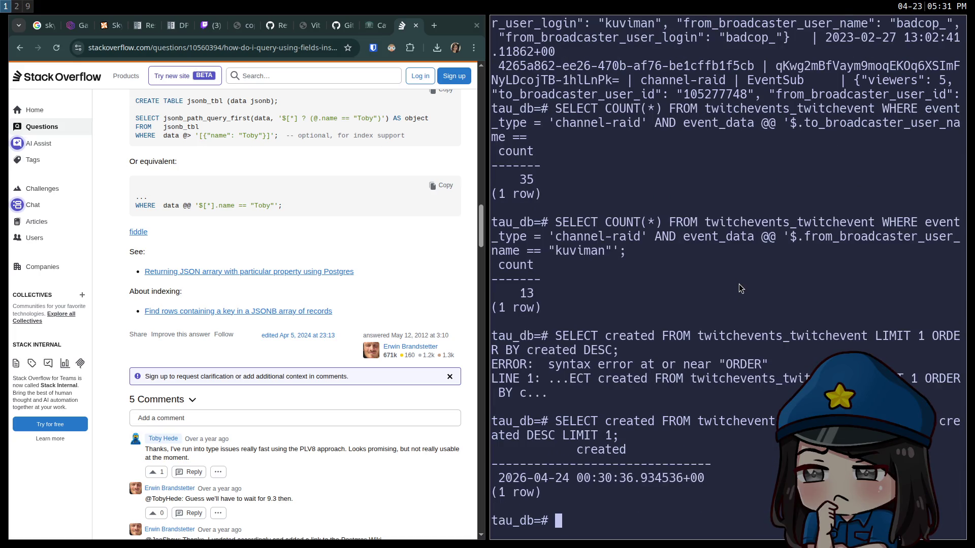
{"action": "key", "text": "Up"}
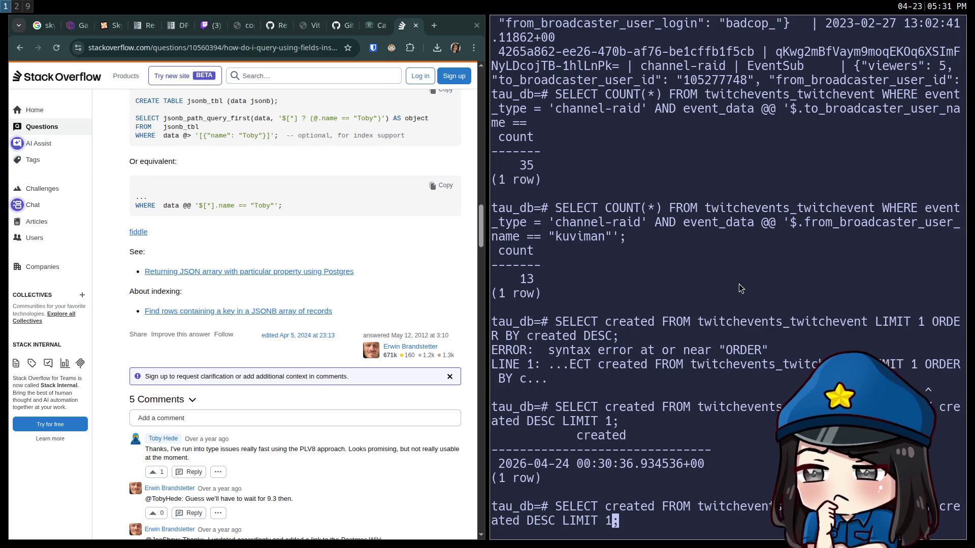
{"action": "key", "text": "Left"}
{"action": "key", "text": "Left"}
{"action": "key", "text": "Left"}
{"action": "key", "text": "Left"}
{"action": "key", "text": "BackSpace"}
{"action": "key", "text": "BackSpace"}
{"action": "type", "text": "A"}
{"action": "key", "text": "Return"}
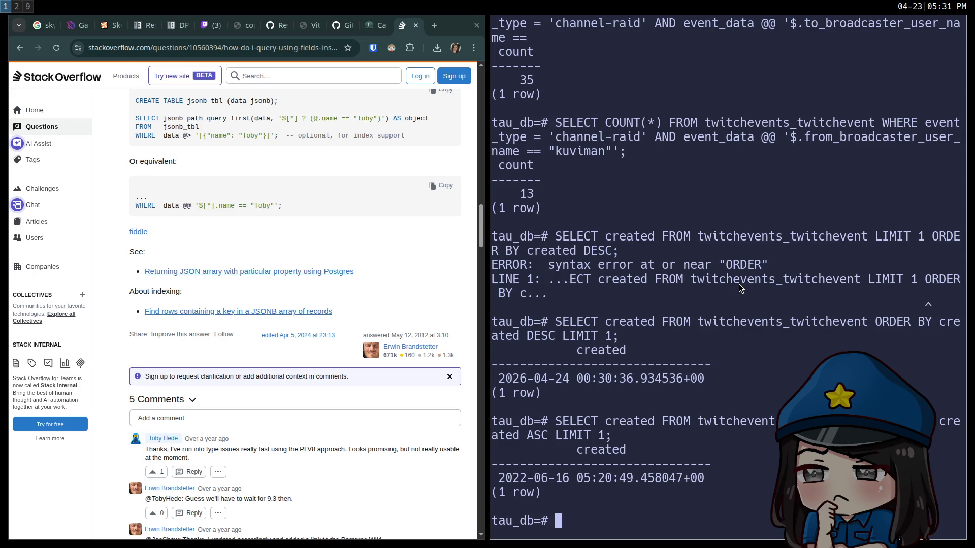
Show the full oldest row with SELECT *, a channel-ban event, then exit psql and SSH
{"action": "key", "text": "Up"}
{"action": "key", "text": "Home"}
{"action": "key", "text": "Right"}
{"action": "key", "text": "Right"}
{"action": "key", "text": "Right"}
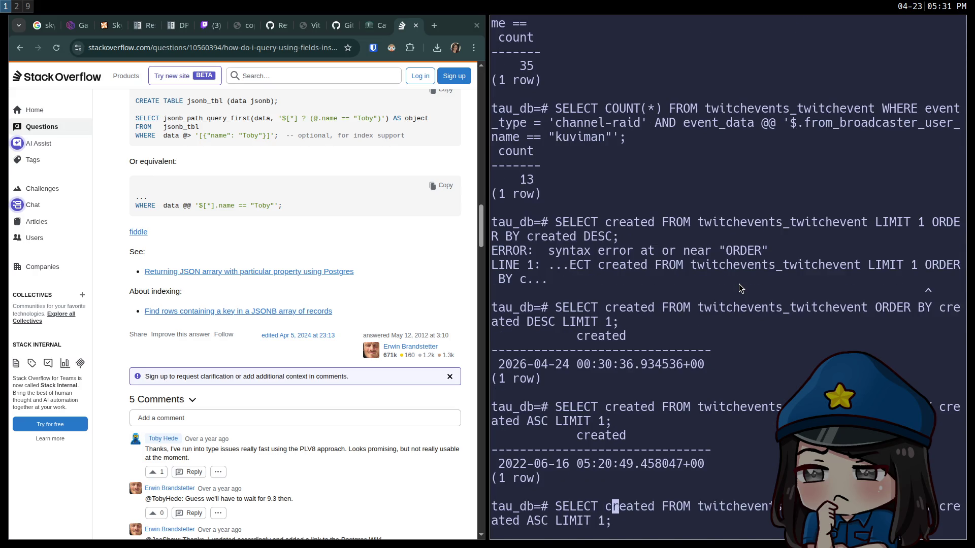
{"action": "key", "text": "Right"}
{"action": "key", "text": "Right"}
{"action": "key", "text": "Right"}
{"action": "key", "text": "BackSpace"}
{"action": "key", "text": "BackSpace"}
{"action": "key", "text": "BackSpace"}
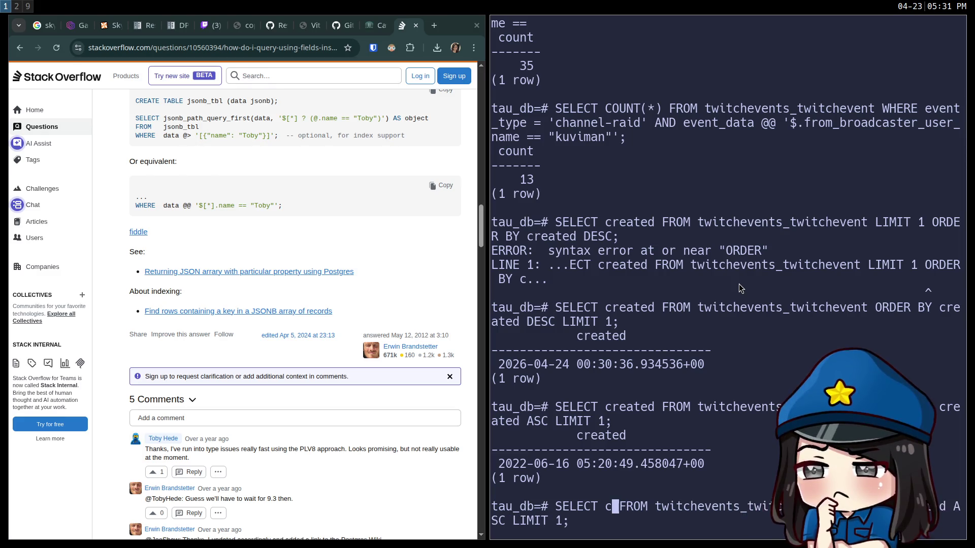
{"action": "key", "text": "BackSpace"}
{"action": "type", "text": "*"}
{"action": "key", "text": "Return"}
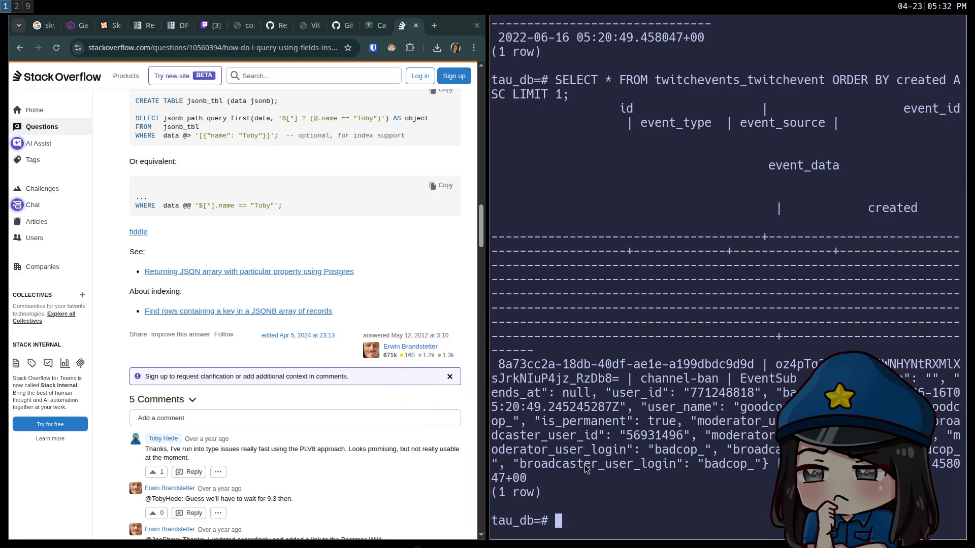
{"action": "key", "text": "ctrl+d"}
{"action": "key", "text": "ctrl+d"}
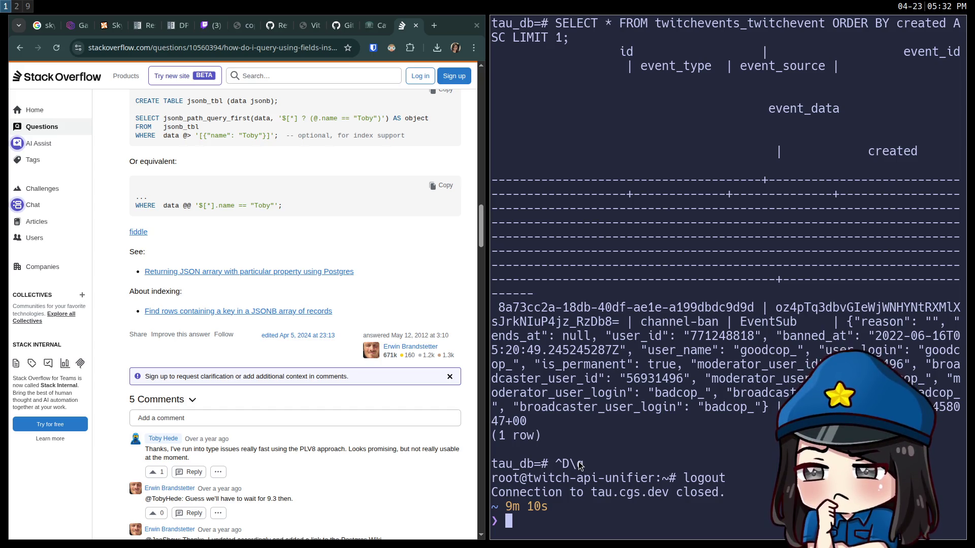
{"action": "key", "text": "ctrl+d"}
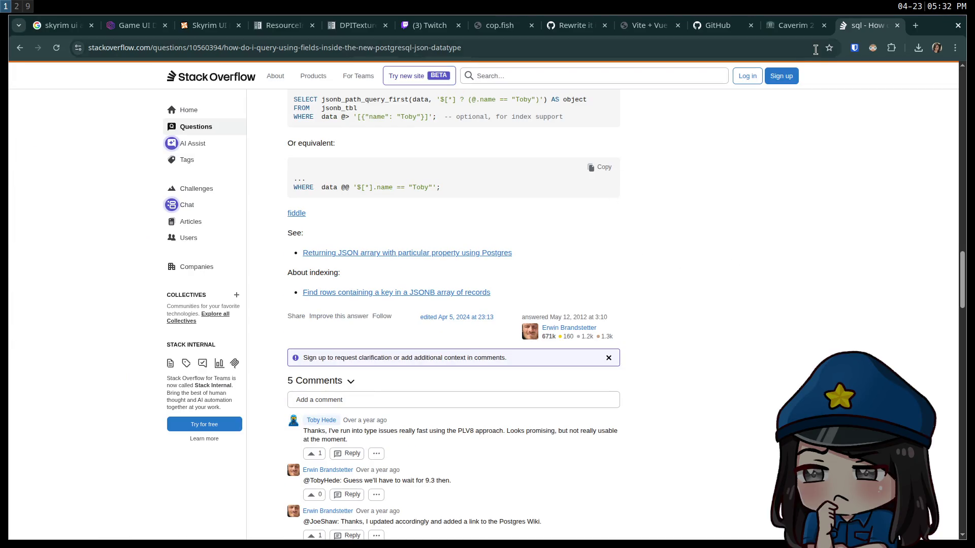
Switch to workspace 2, where the Godot editor shows compass.gd and the running game
{"action": "left_click", "coordinate": [17, 5]}
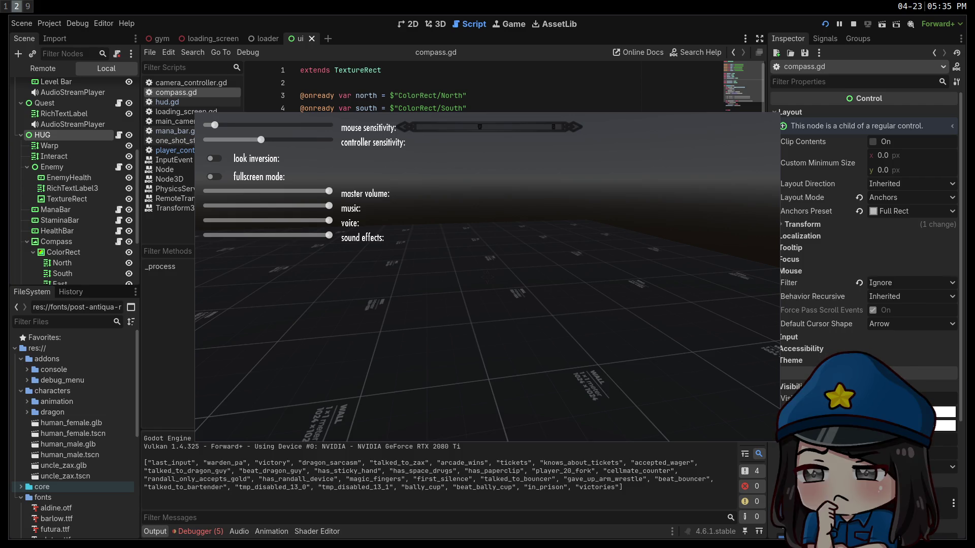
Open the badcop.itch.io profile in a new browser tab and scroll through its games
{"action": "key", "text": "super+1"}
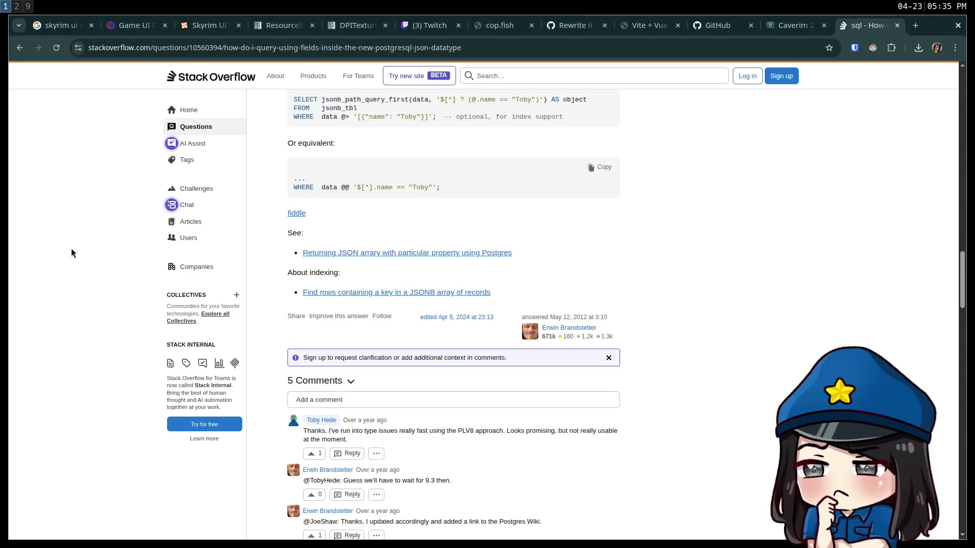
{"action": "key", "text": "ctrl+t"}
{"action": "type", "text": "bad"}
{"action": "key", "text": "Return"}
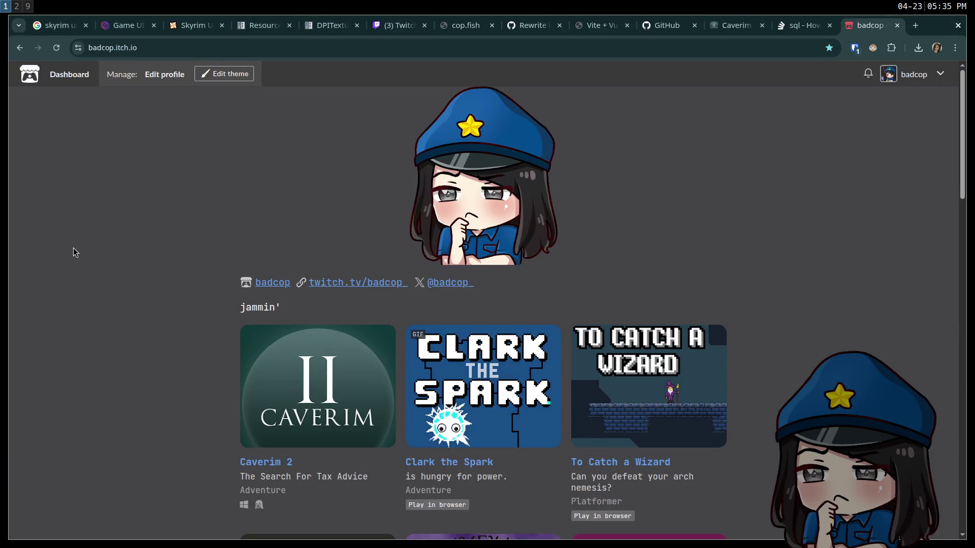
{"action": "scroll", "coordinate": [157, 293], "scroll_direction": "down", "scroll_amount": 7}
{"action": "scroll", "coordinate": [237, 261], "scroll_direction": "down", "scroll_amount": 2}
{"action": "scroll", "coordinate": [406, 295], "scroll_direction": "up", "scroll_amount": 4}
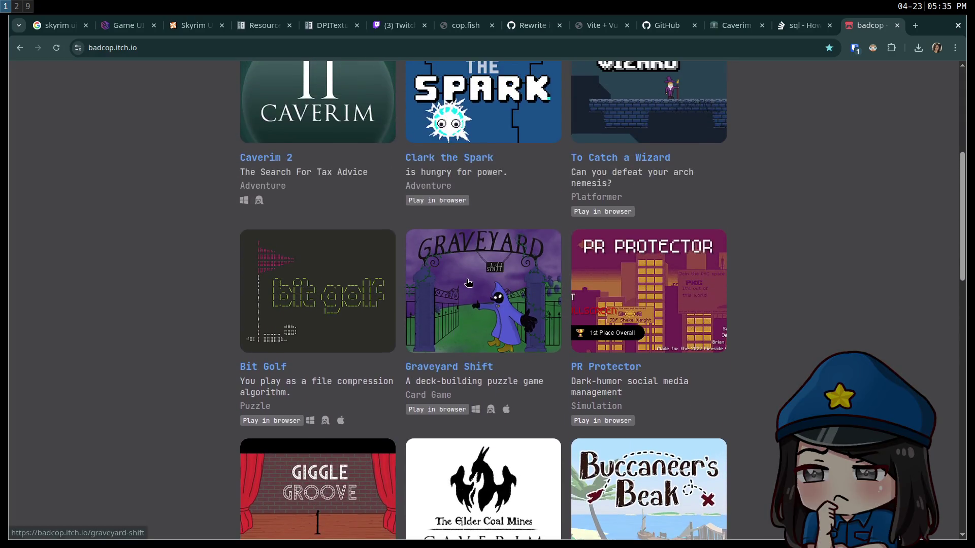
{"action": "scroll", "coordinate": [503, 299], "scroll_direction": "down", "scroll_amount": 3}
{"action": "scroll", "coordinate": [502, 300], "scroll_direction": "down", "scroll_amount": 7}
Open Salmoning, run the game and make it fill the screen
{"action": "left_click", "coordinate": [543, 451]}
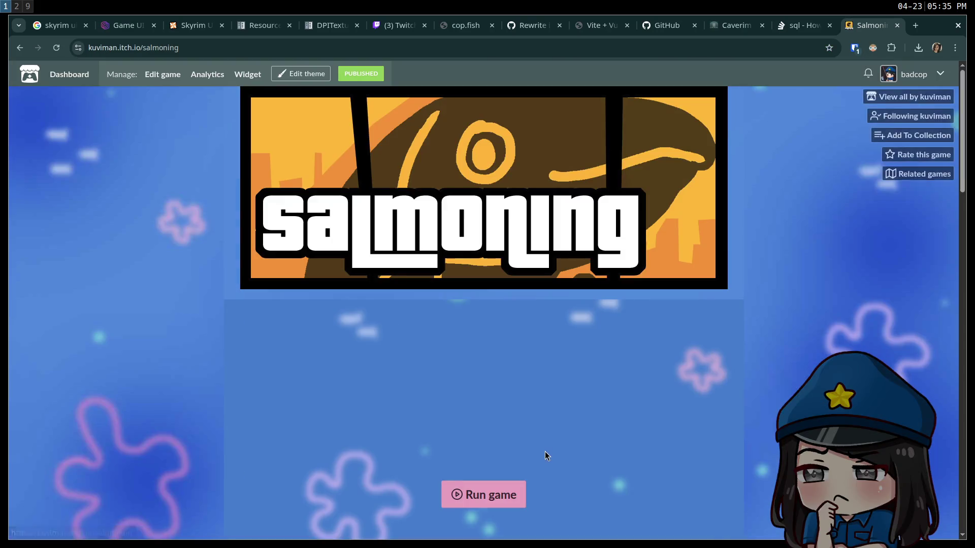
{"action": "scroll", "coordinate": [203, 339], "scroll_direction": "down", "scroll_amount": 3}
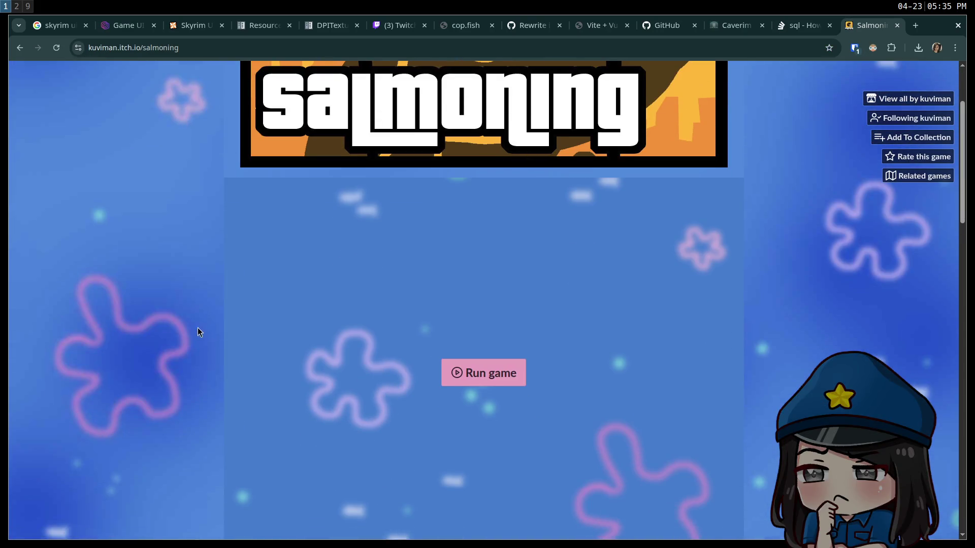
{"action": "left_click", "coordinate": [487, 369]}
{"action": "scroll", "coordinate": [208, 355], "scroll_direction": "down", "scroll_amount": 2}
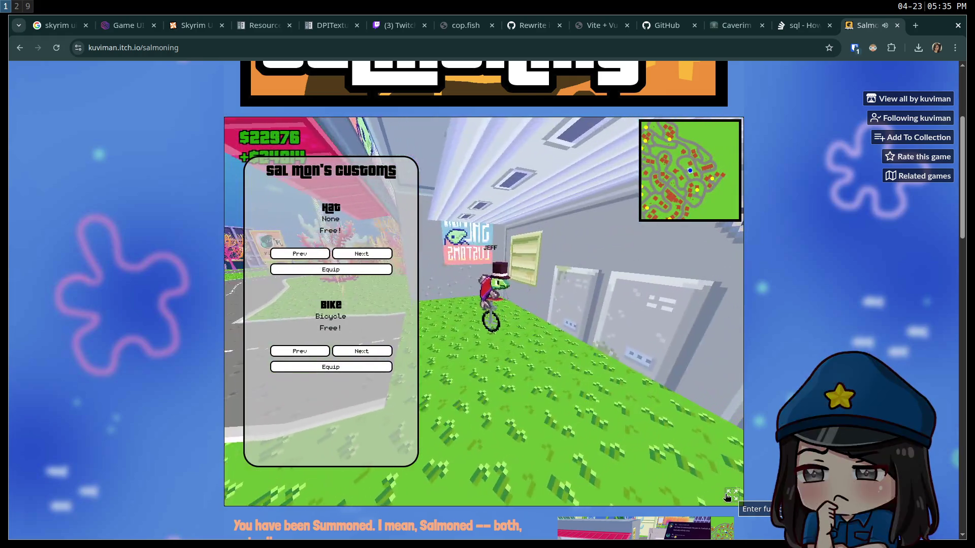
{"action": "left_click", "coordinate": [722, 497]}
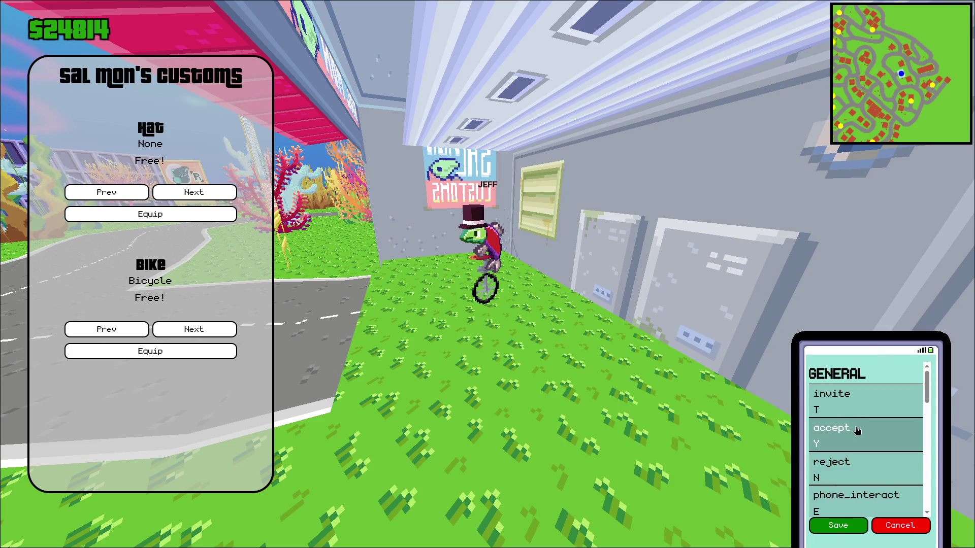
Rebind the phone's invite to 5, accept to Y and reject to N, then close the keybinds
{"action": "left_click", "coordinate": [859, 408]}
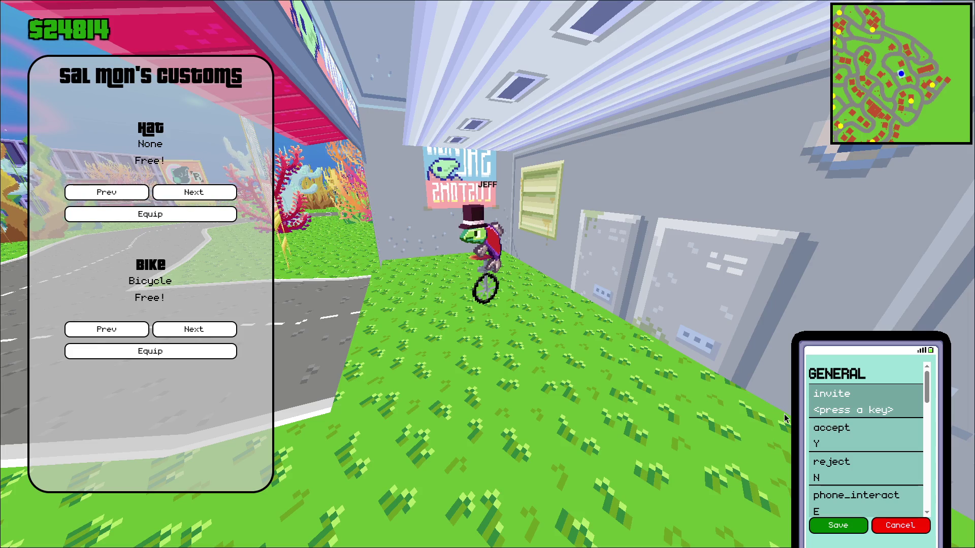
{"action": "key", "text": "5"}
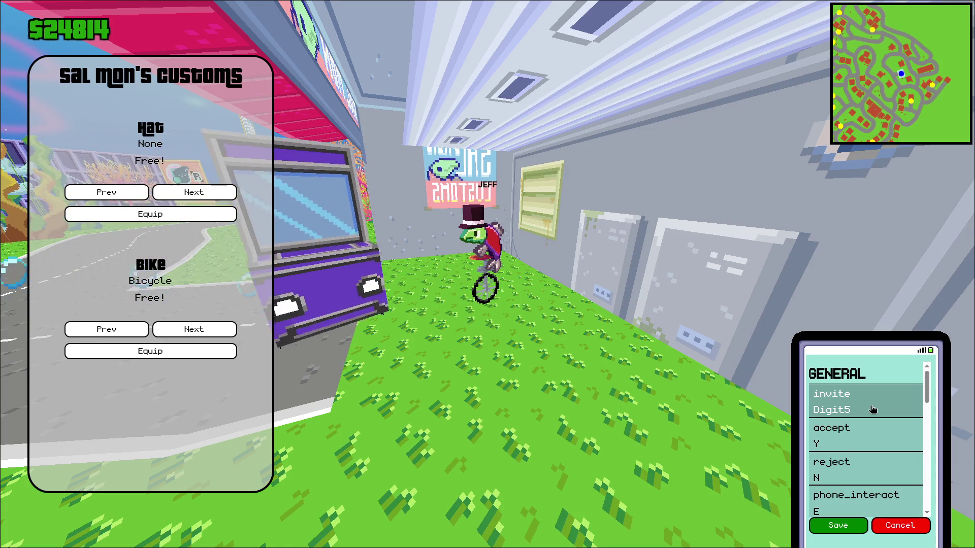
{"action": "scroll", "coordinate": [868, 416], "scroll_direction": "down", "scroll_amount": 2}
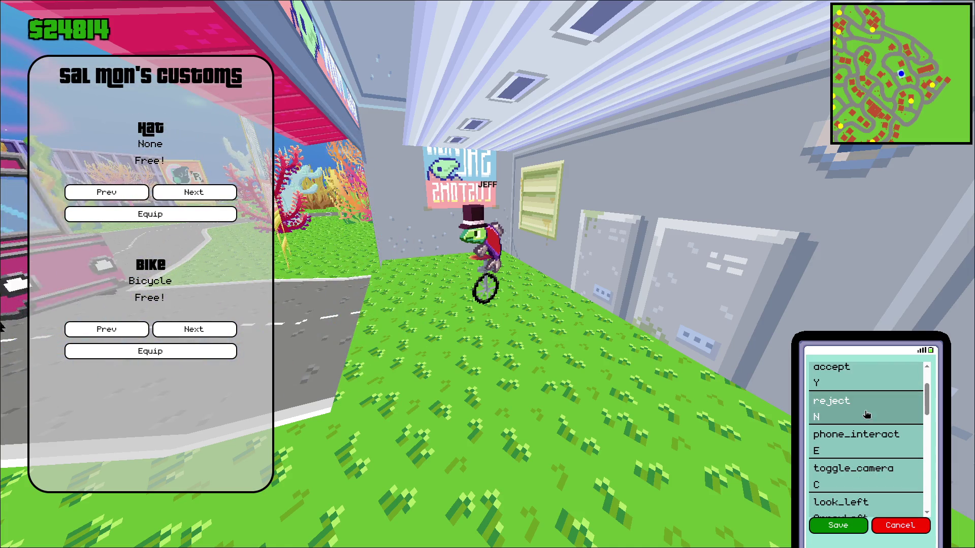
{"action": "scroll", "coordinate": [863, 417], "scroll_direction": "up", "scroll_amount": 3}
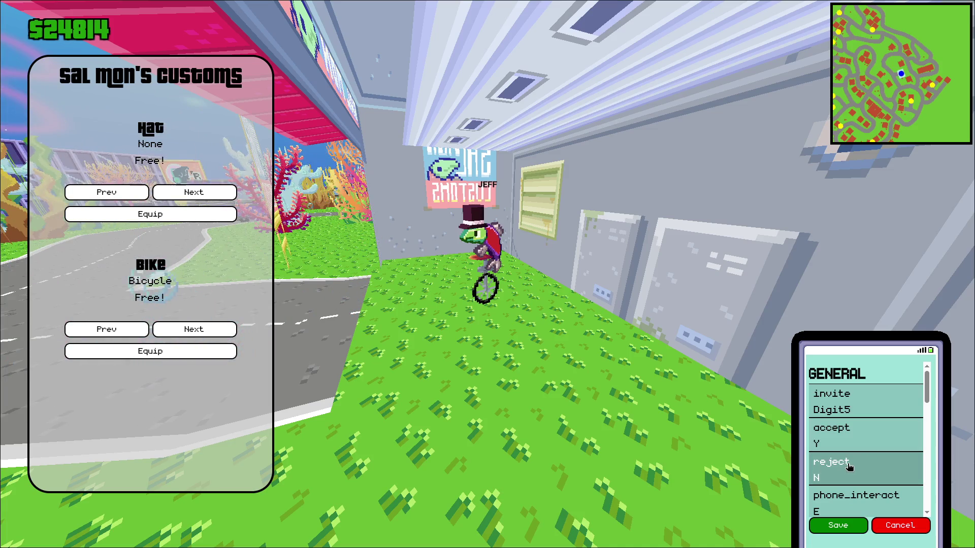
{"action": "left_click", "coordinate": [838, 439]}
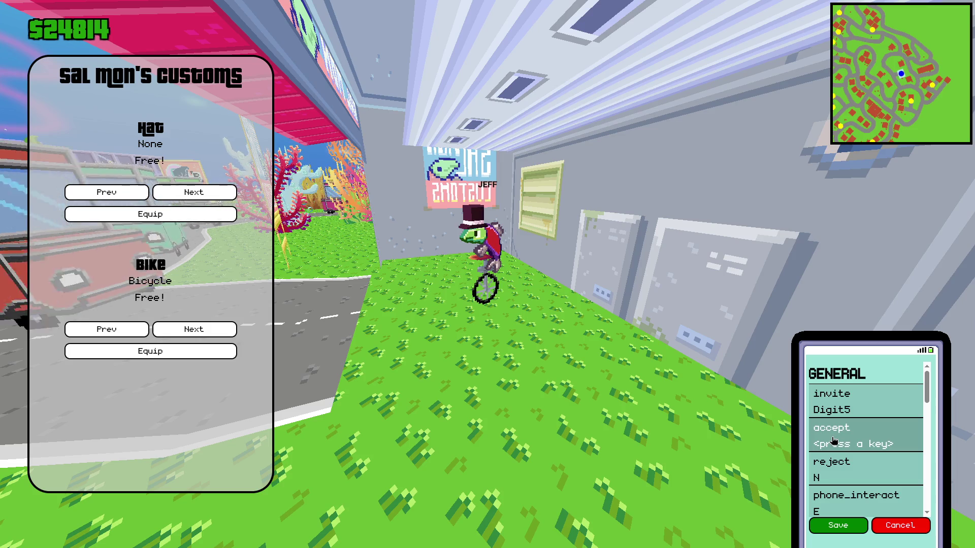
{"action": "key", "text": "n"}
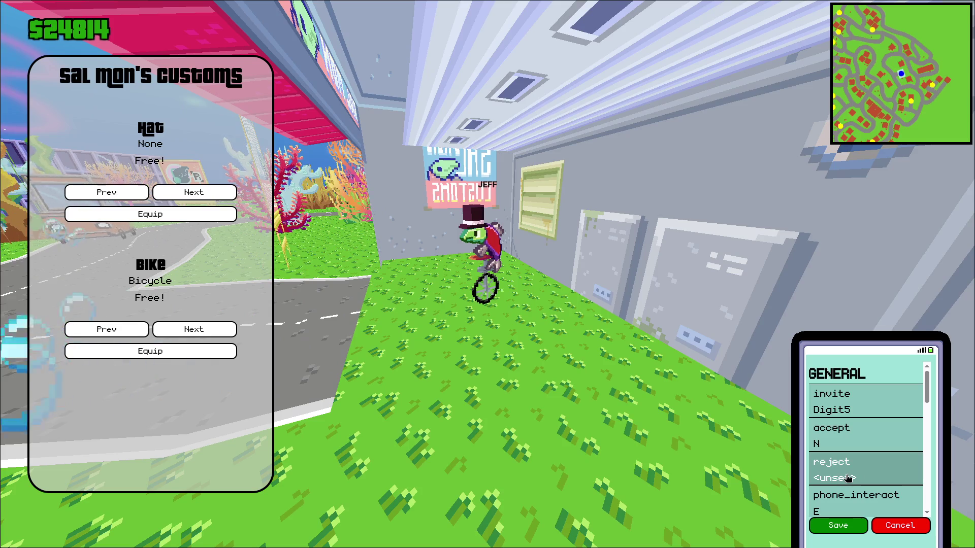
{"action": "left_click", "coordinate": [859, 444]}
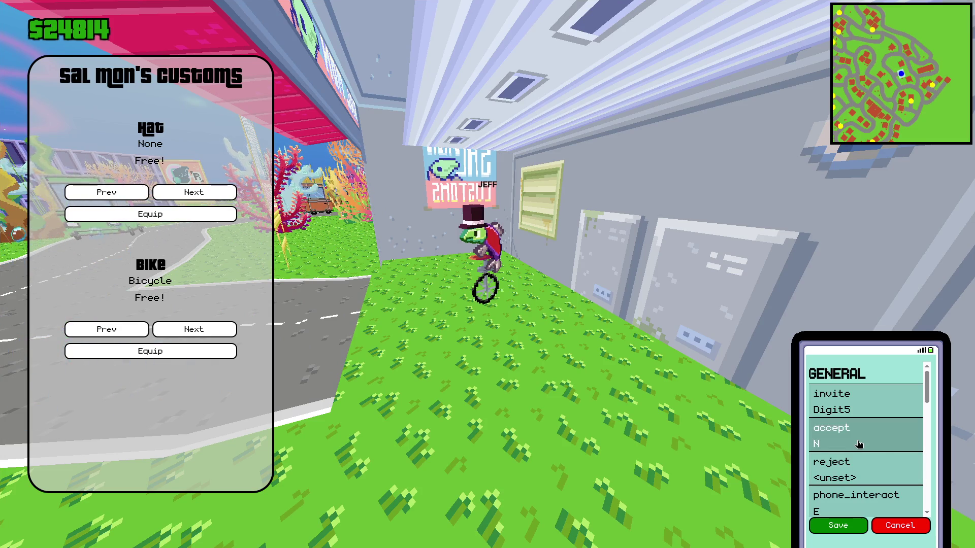
{"action": "key", "text": "y"}
{"action": "left_click", "coordinate": [860, 470]}
{"action": "key", "text": "n"}
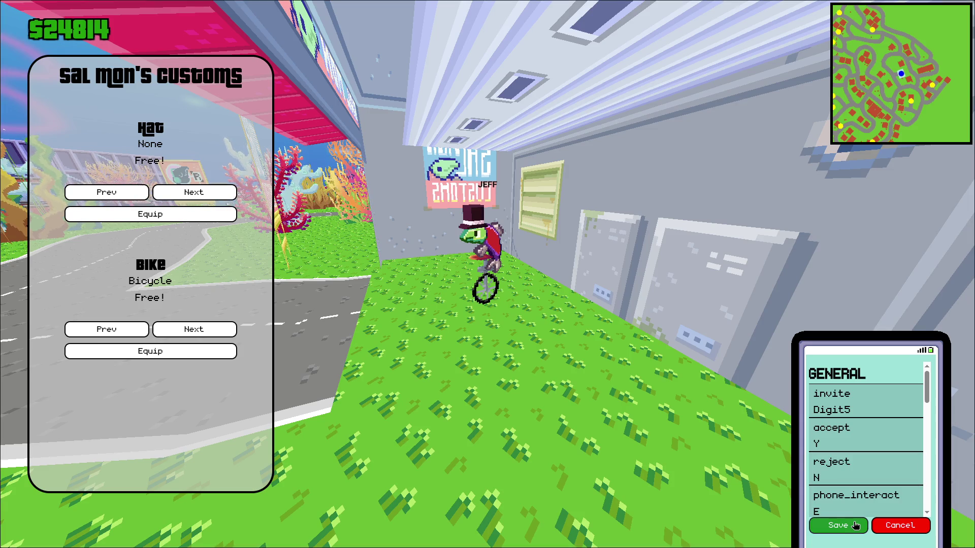
{"action": "left_click", "coordinate": [893, 525]}
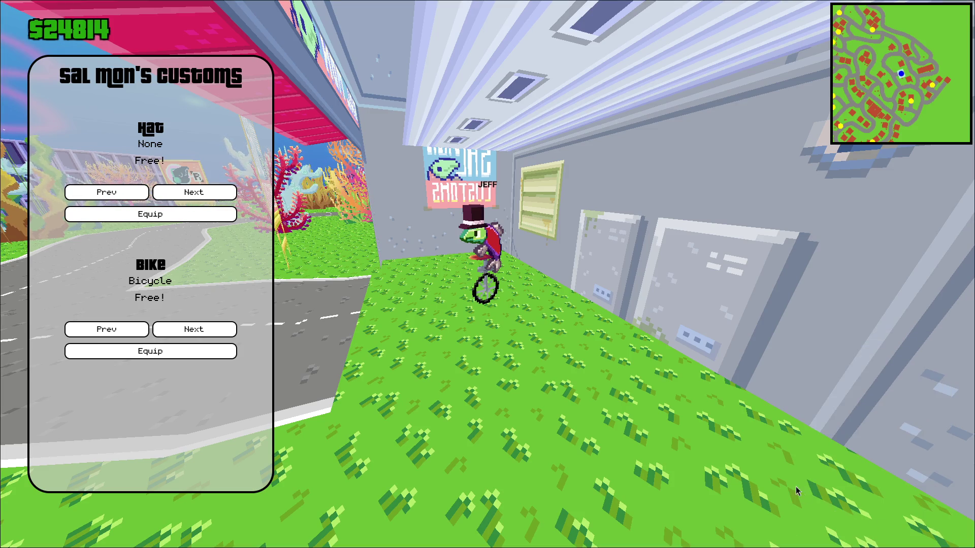
Review the movement binds under the phone's Settings > Controls, then leave fullscreen
{"action": "key", "text": "Tab"}
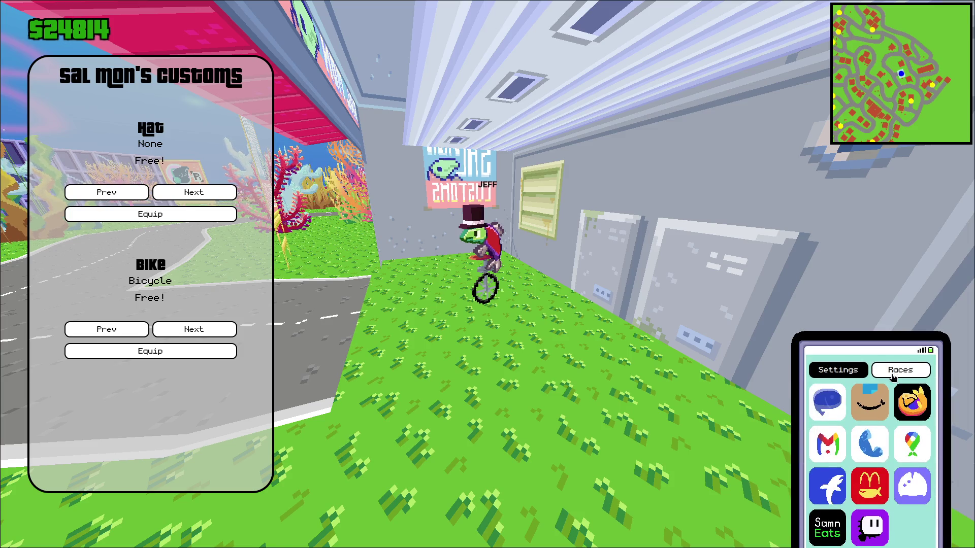
{"action": "left_click", "coordinate": [838, 369]}
{"action": "left_click", "coordinate": [869, 408]}
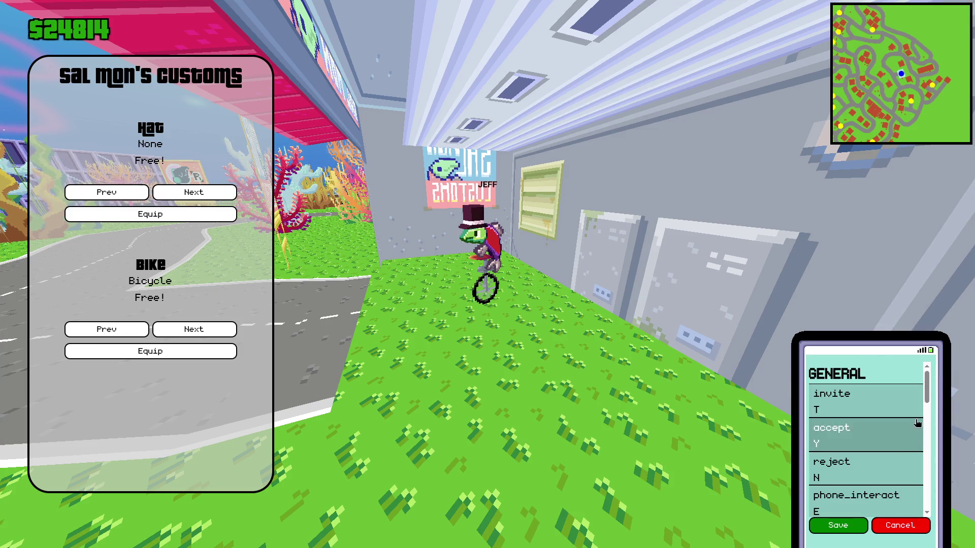
{"action": "left_click_drag", "start_coordinate": [926, 389], "coordinate": [941, 523]}
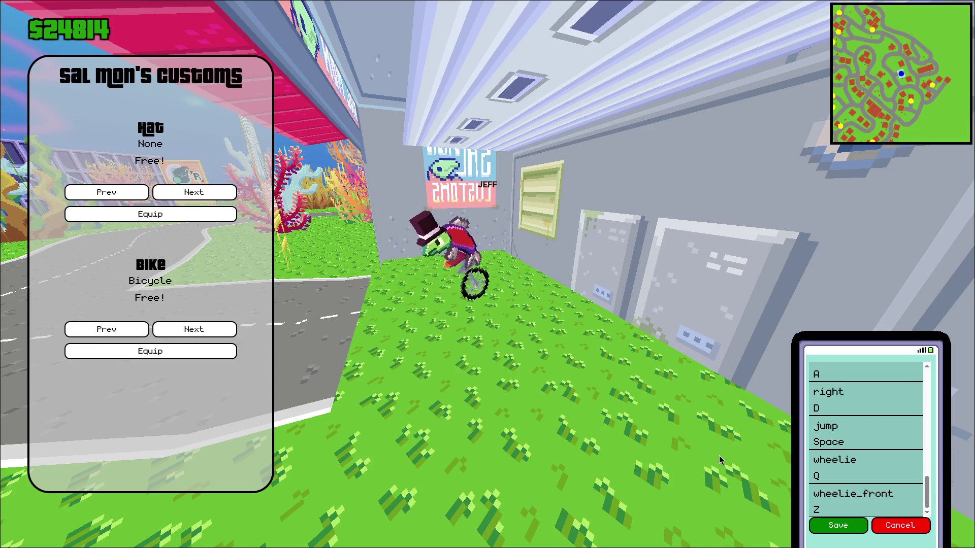
{"action": "key", "text": "Escape"}
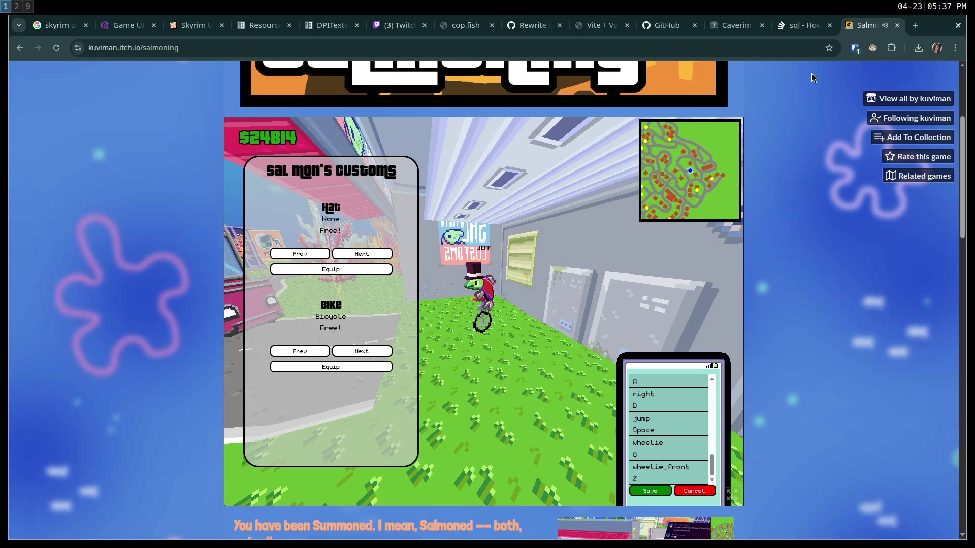
Close the Salmoning tab and switch to the Godot editor workspace
{"action": "key", "text": "ctrl+w"}
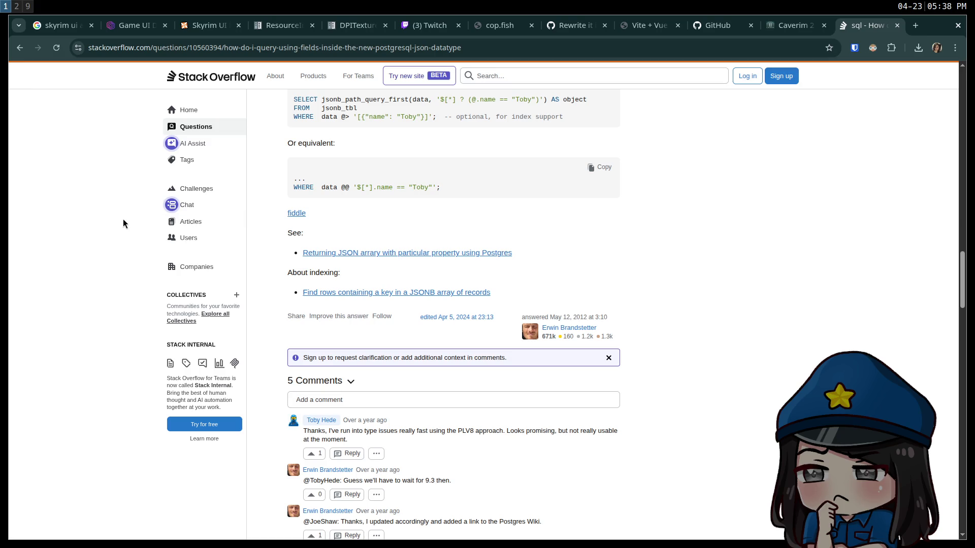
{"action": "key", "text": "super+2"}
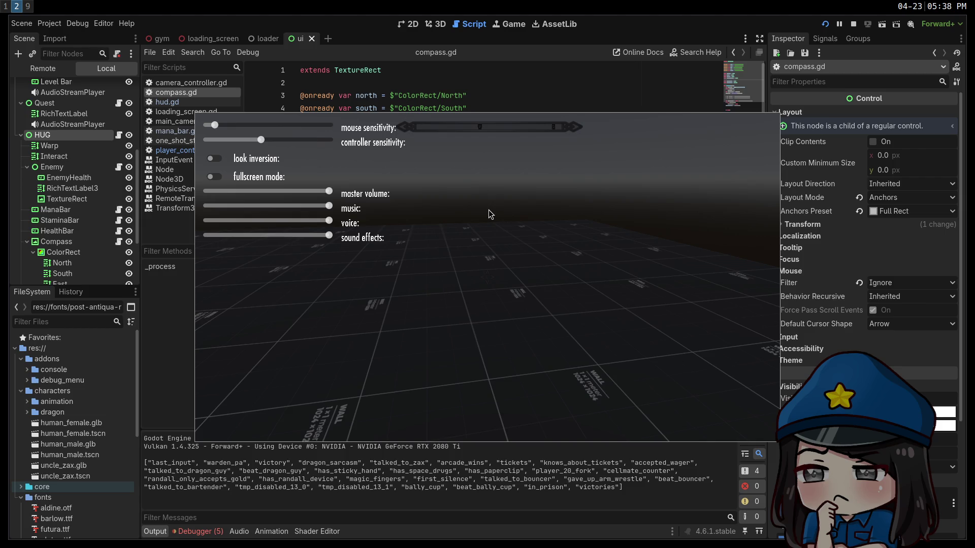
View the Skyrim menu reference on Game UI Database, then go back to the Godot editor
{"action": "key", "text": "super+1"}
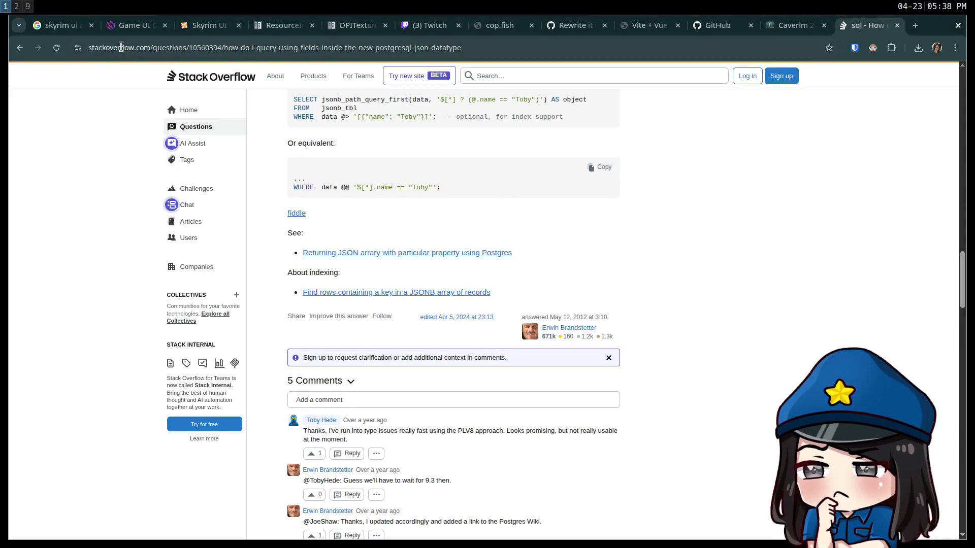
{"action": "left_click", "coordinate": [126, 31]}
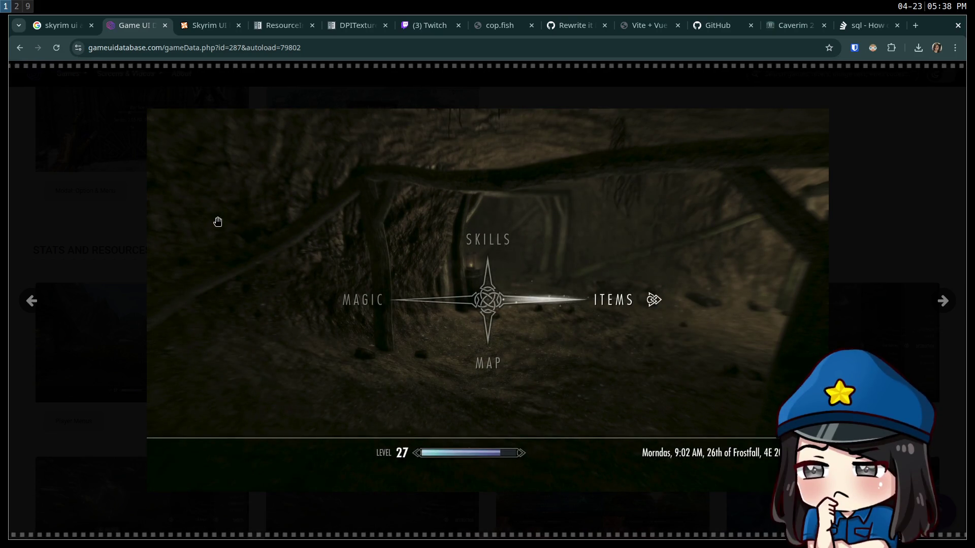
{"action": "key", "text": "super+2"}
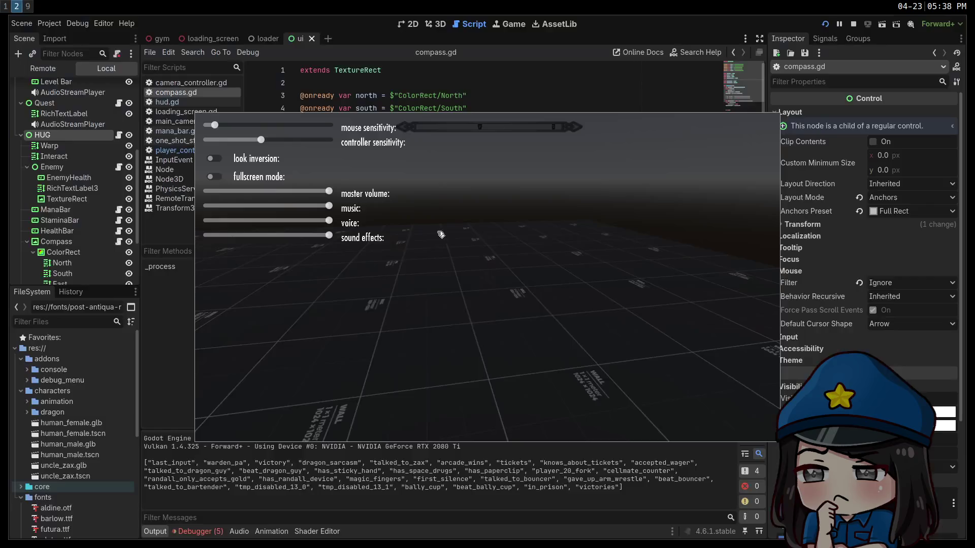
Stop the game and relaunch it with F5 in a fullscreen window
{"action": "left_click", "coordinate": [854, 24]}
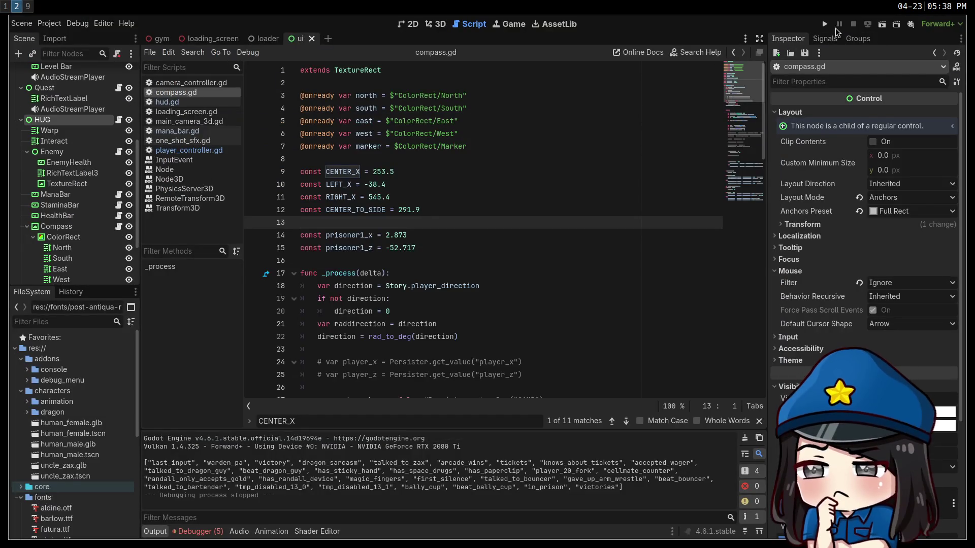
{"action": "key", "text": "F5"}
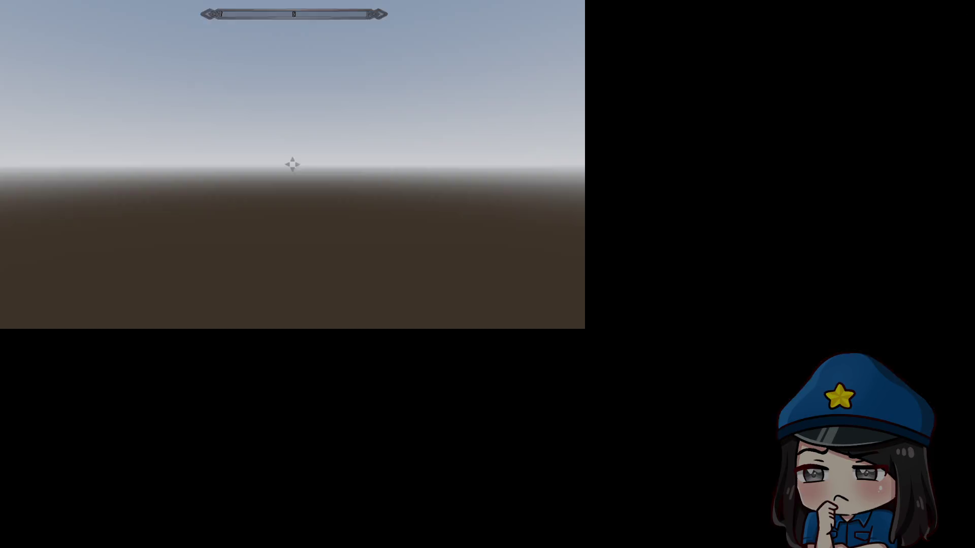
{"action": "key", "text": "w"}
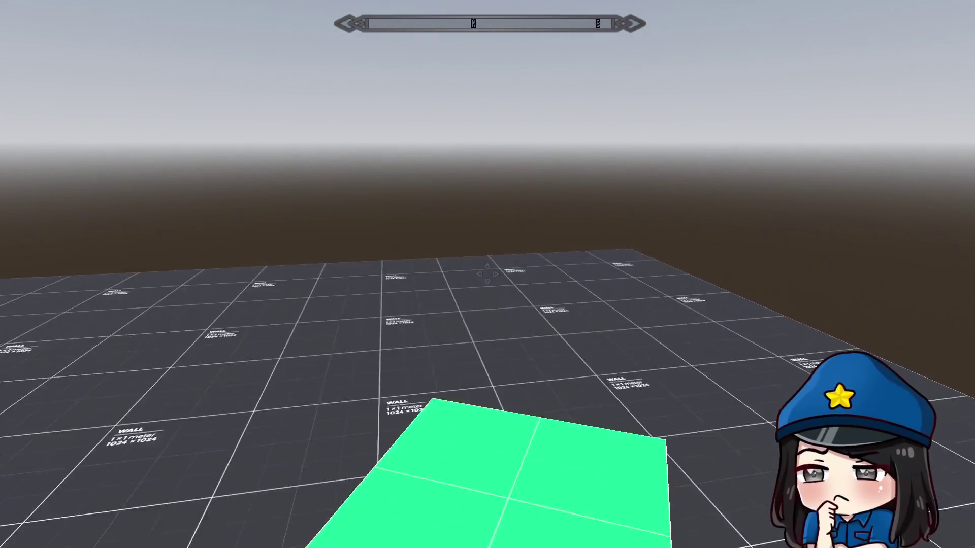
{"action": "mouse_move", "coordinate": [488, 274]}
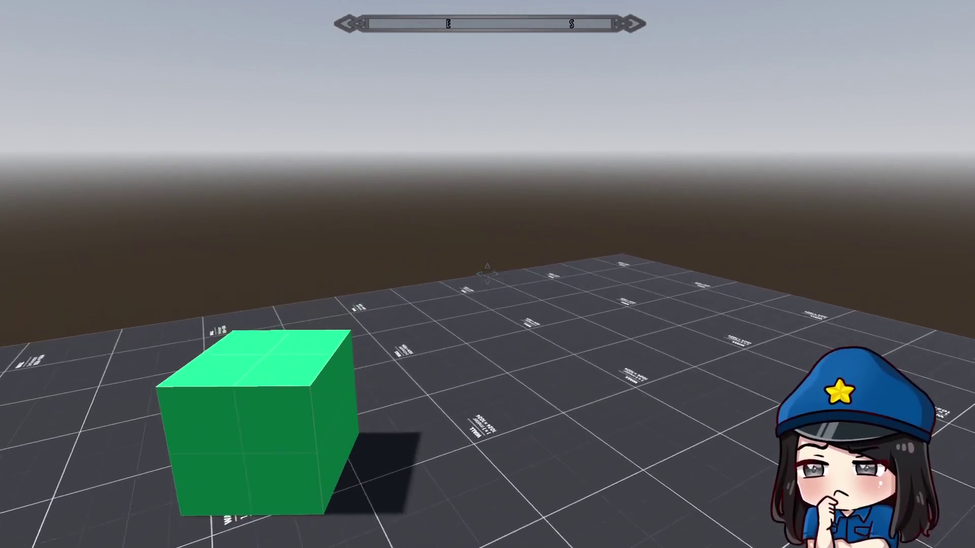
Walk to the green cube and jump onto it twice, then grab it, watching the compass
{"action": "key", "text": "w"}
{"action": "key", "text": "space"}
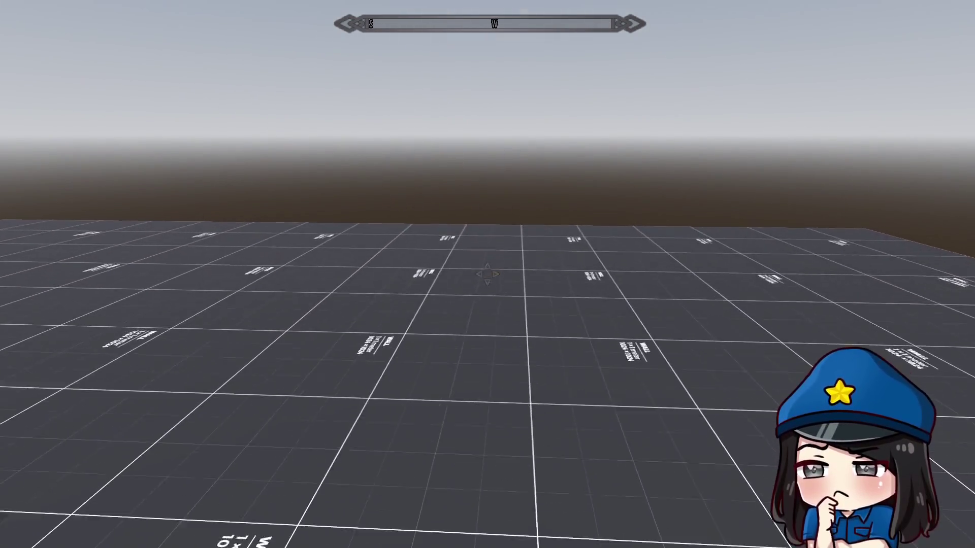
{"action": "key", "text": "w"}
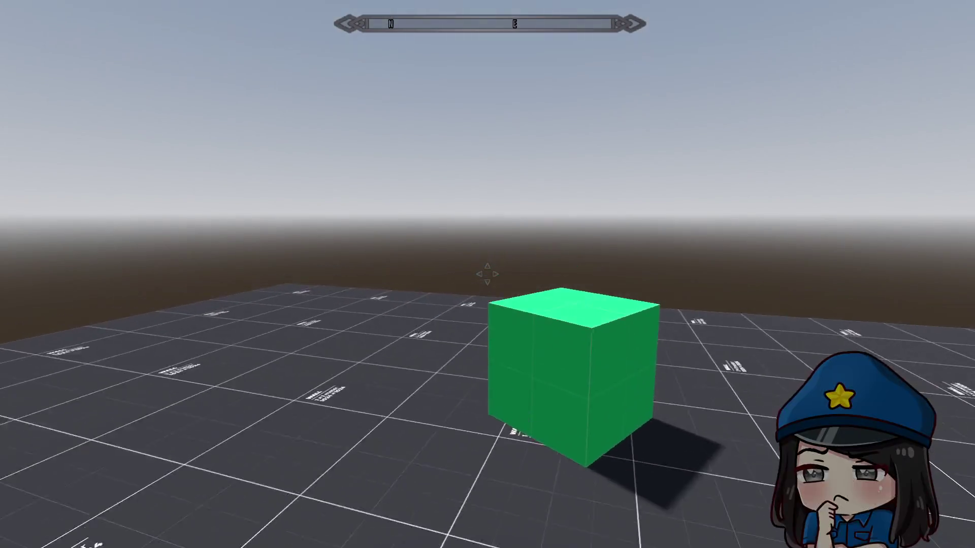
{"action": "key", "text": "w"}
{"action": "key", "text": "space"}
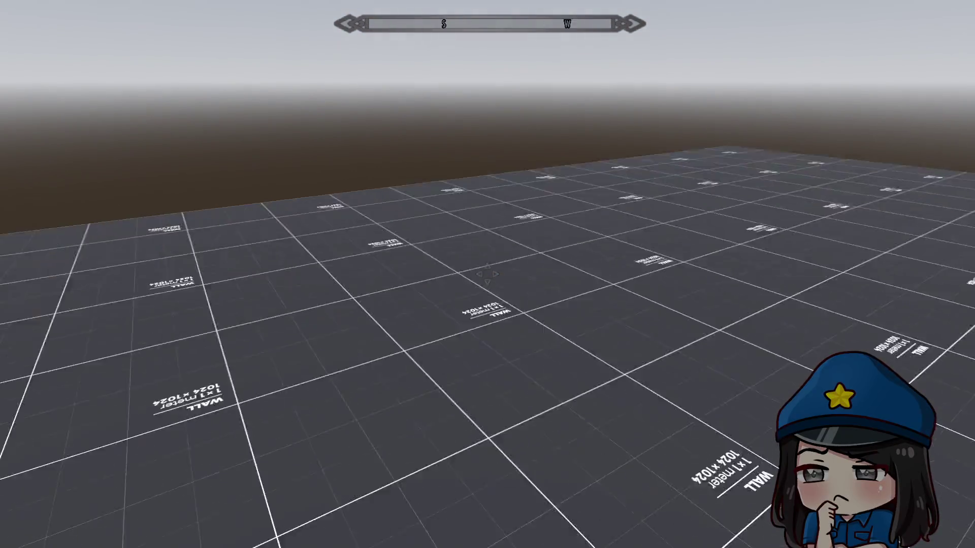
{"action": "key", "text": "w"}
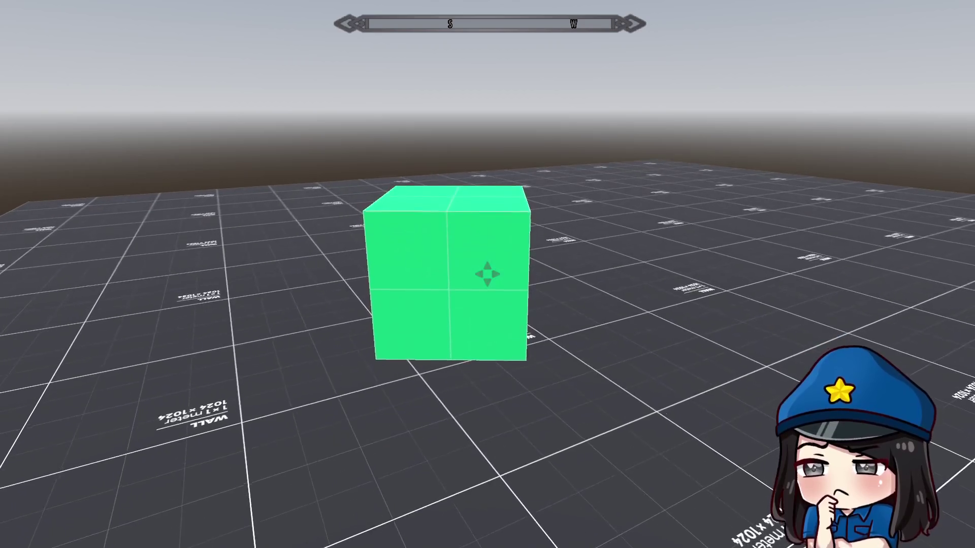
{"action": "key", "text": "w"}
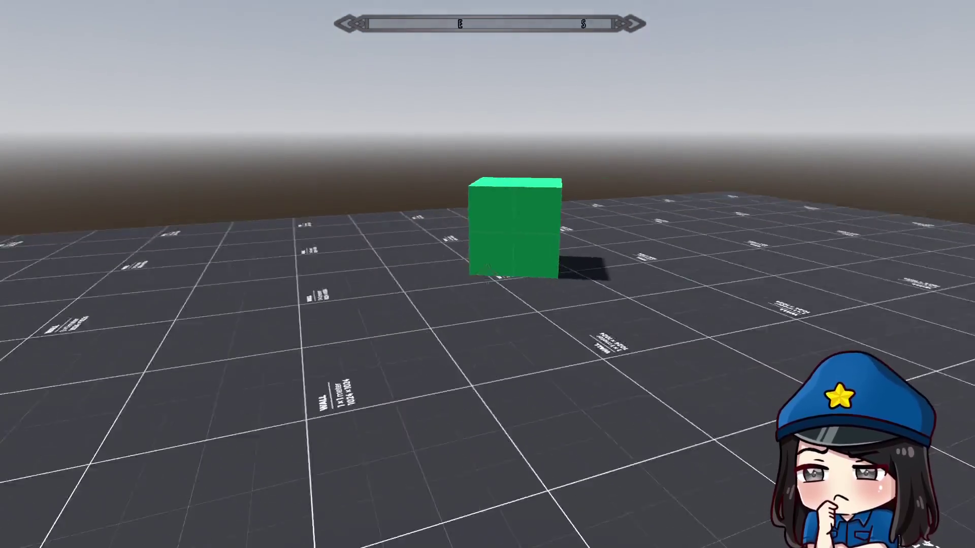
{"action": "left_click", "coordinate": [487, 269]}
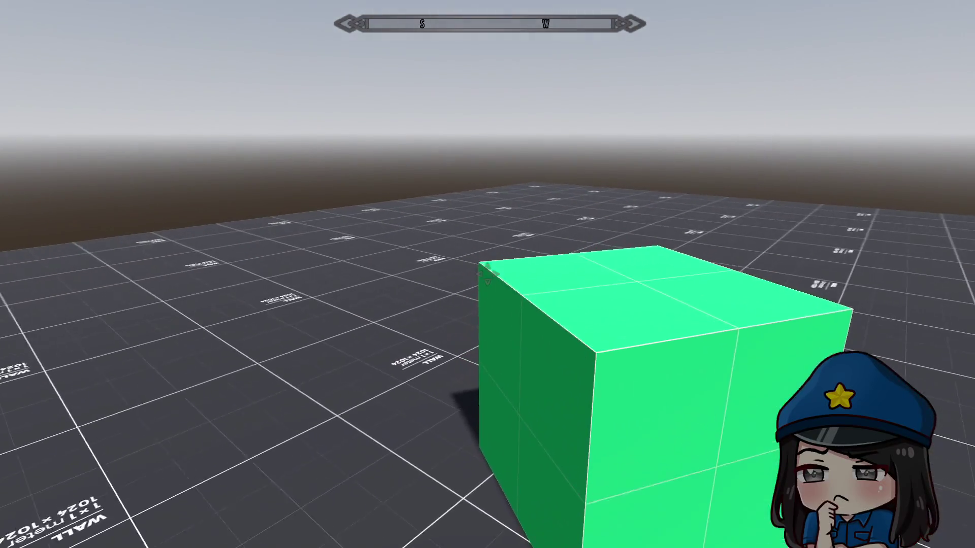
Drop, pull in, throw and pick up the green cube again while turning the view
{"action": "left_click", "coordinate": [487, 275]}
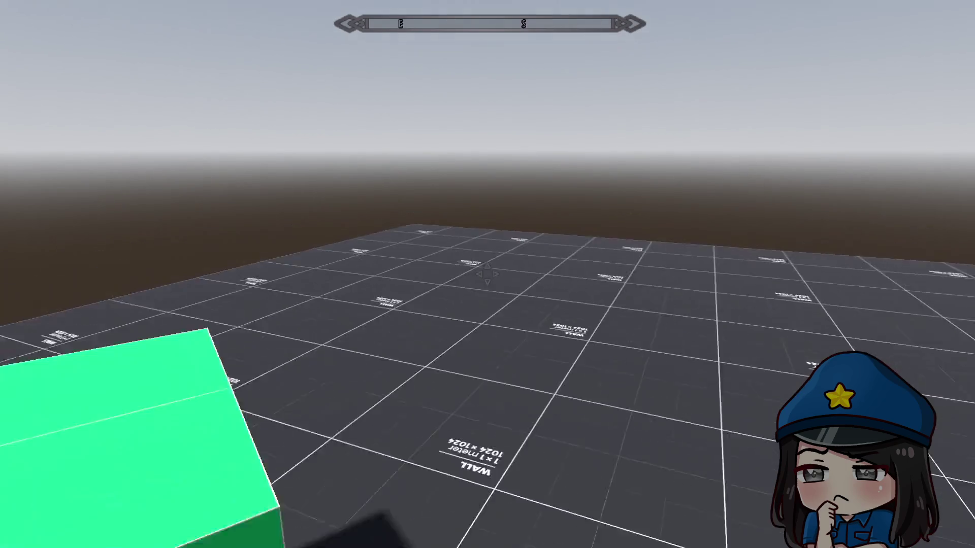
{"action": "left_click", "coordinate": [487, 274]}
{"action": "left_click", "coordinate": [487, 274]}
{"action": "mouse_move", "coordinate": [487, 275]}
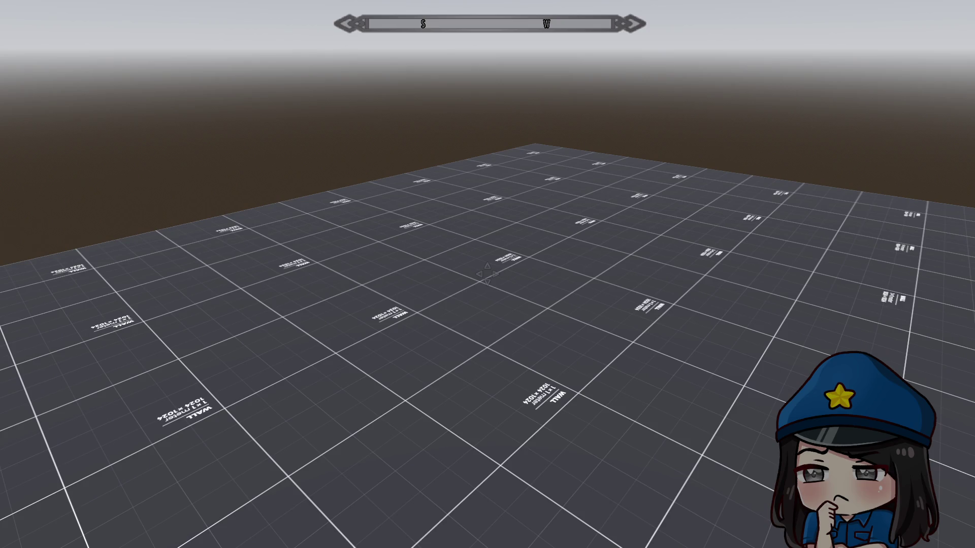
{"action": "left_click", "coordinate": [488, 274]}
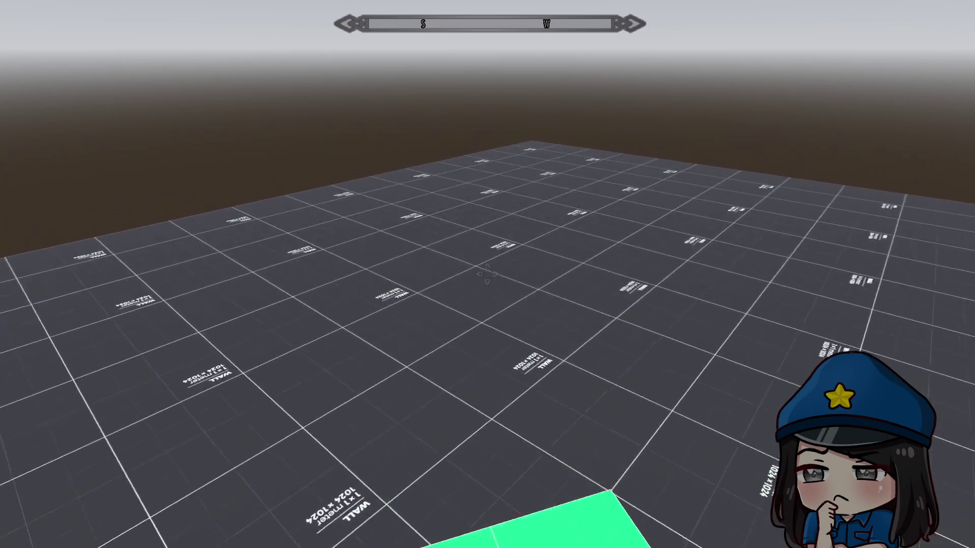
{"action": "mouse_move", "coordinate": [488, 274]}
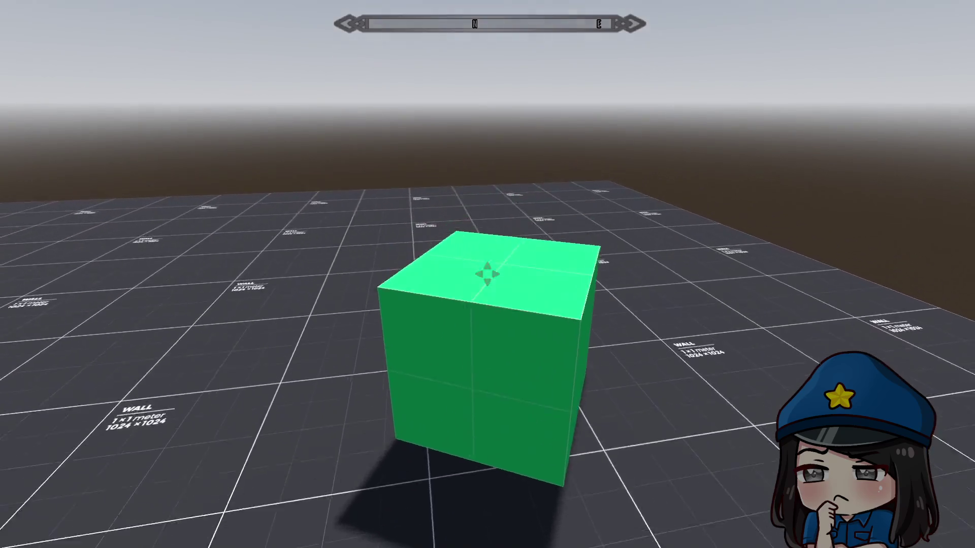
{"action": "left_click", "coordinate": [487, 274]}
{"action": "left_click", "coordinate": [487, 274]}
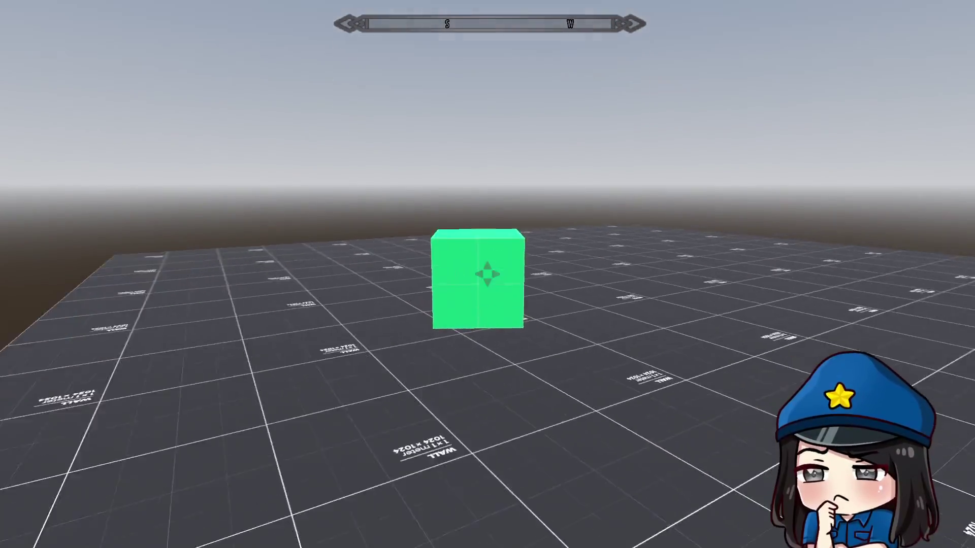
Throw the cube, climb onto it, step off and grab it once more
{"action": "left_click", "coordinate": [487, 274]}
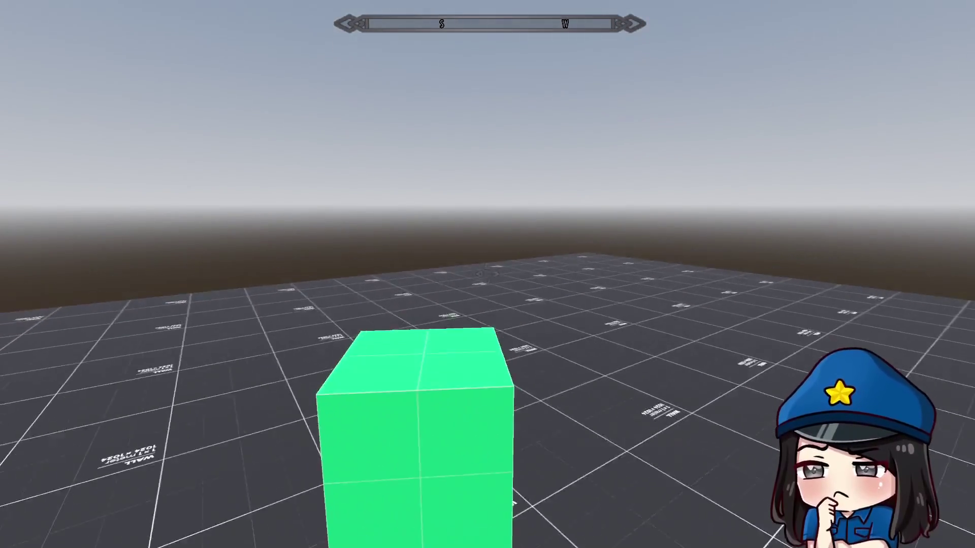
{"action": "left_click", "coordinate": [487, 274]}
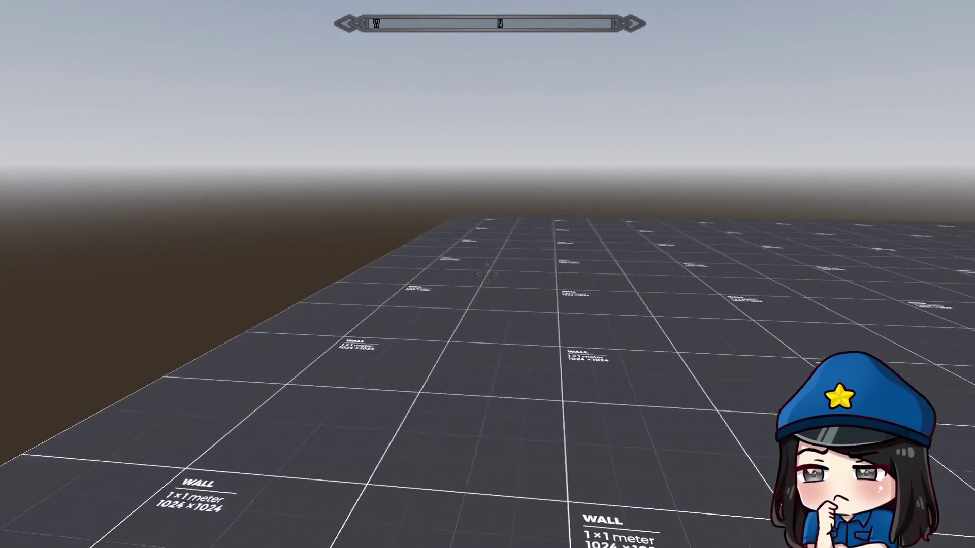
{"action": "left_click", "coordinate": [487, 275]}
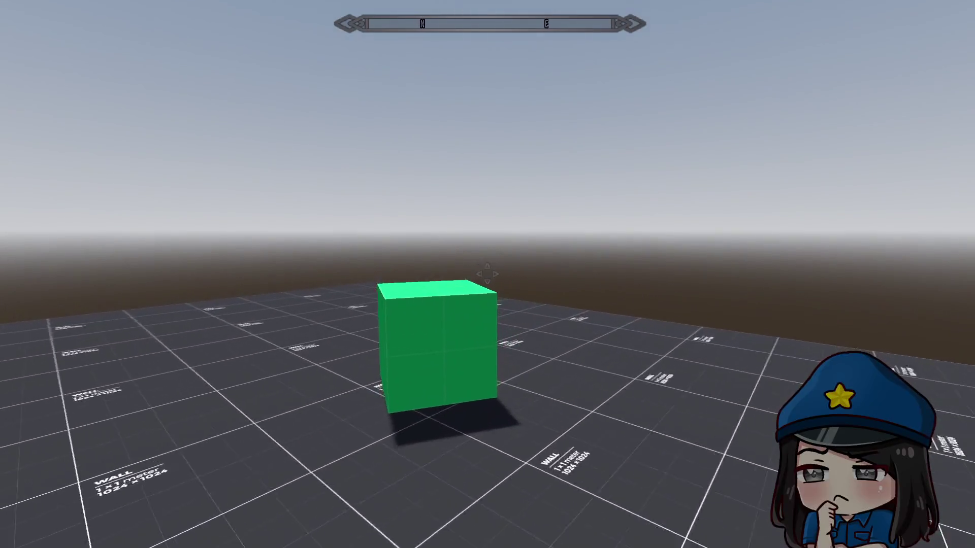
{"action": "left_click", "coordinate": [487, 274]}
{"action": "key", "text": "w"}
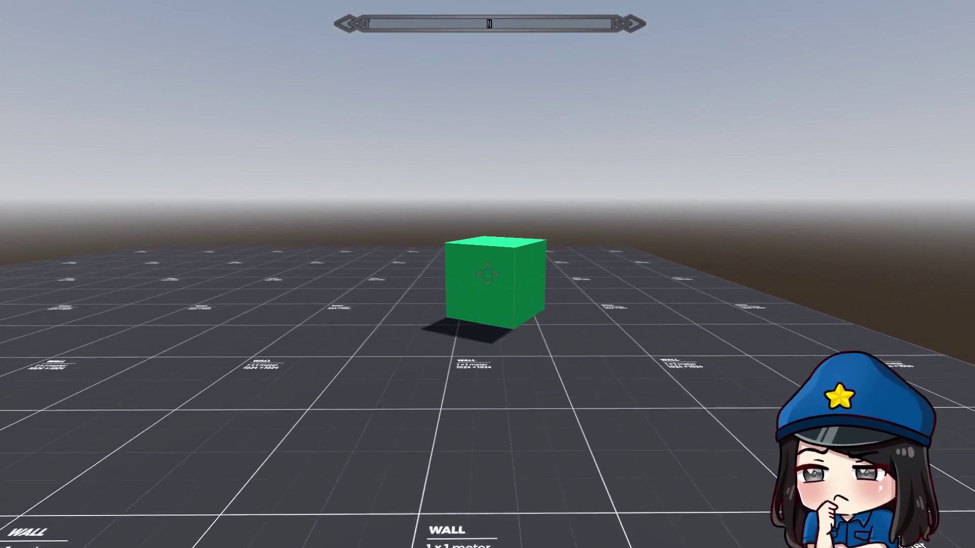
{"action": "left_click", "coordinate": [488, 274]}
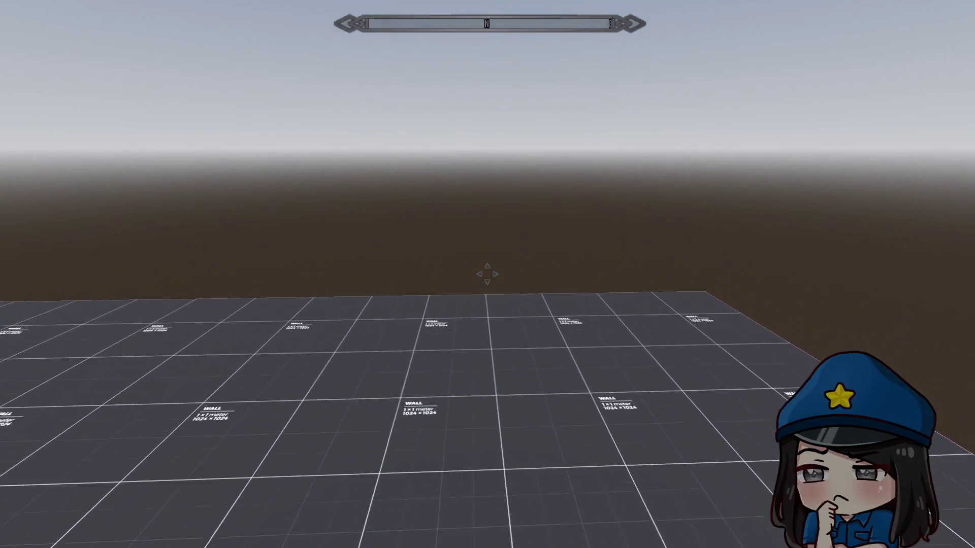
{"action": "left_click", "coordinate": [488, 274]}
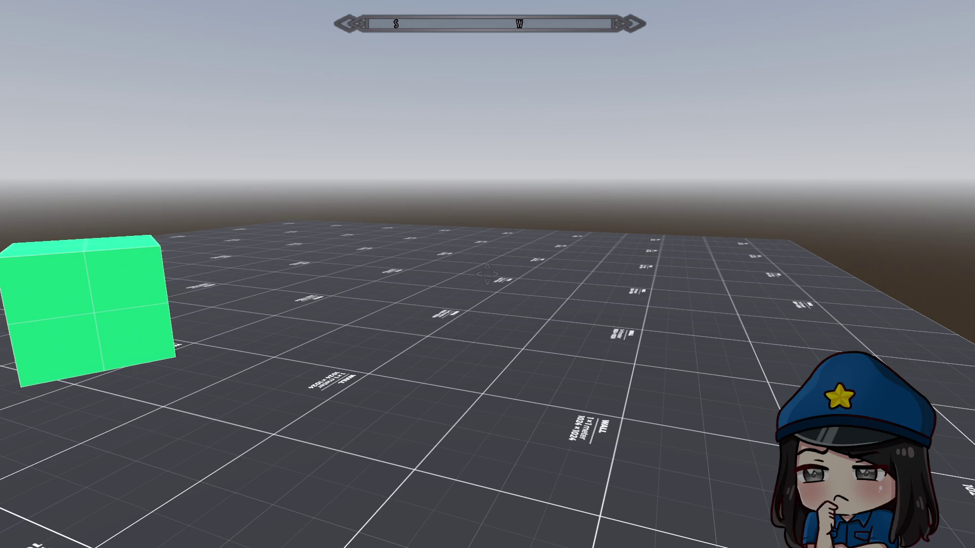
Walk and jump around the green cube to check the compass, then open settings and leave fullscreen
{"action": "mouse_move", "coordinate": [487, 275]}
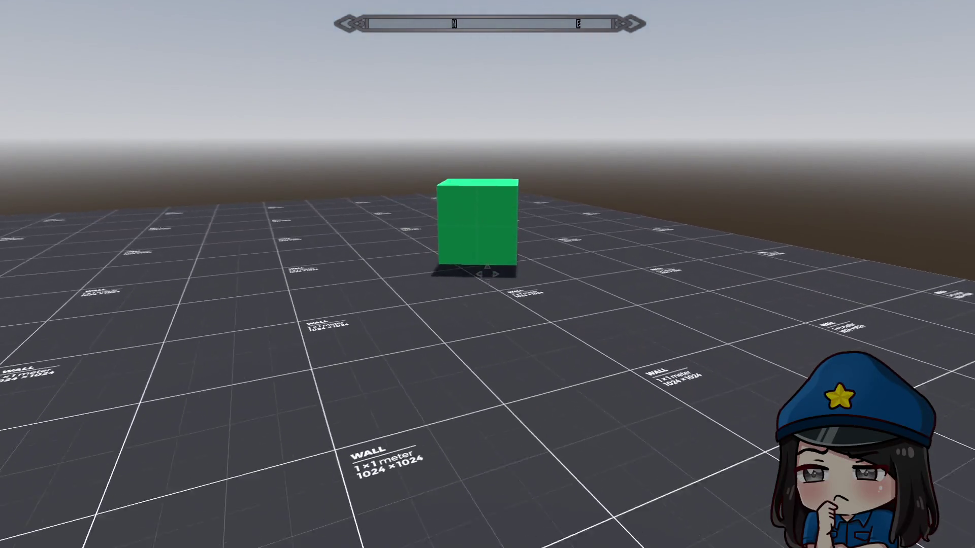
{"action": "key", "text": "w"}
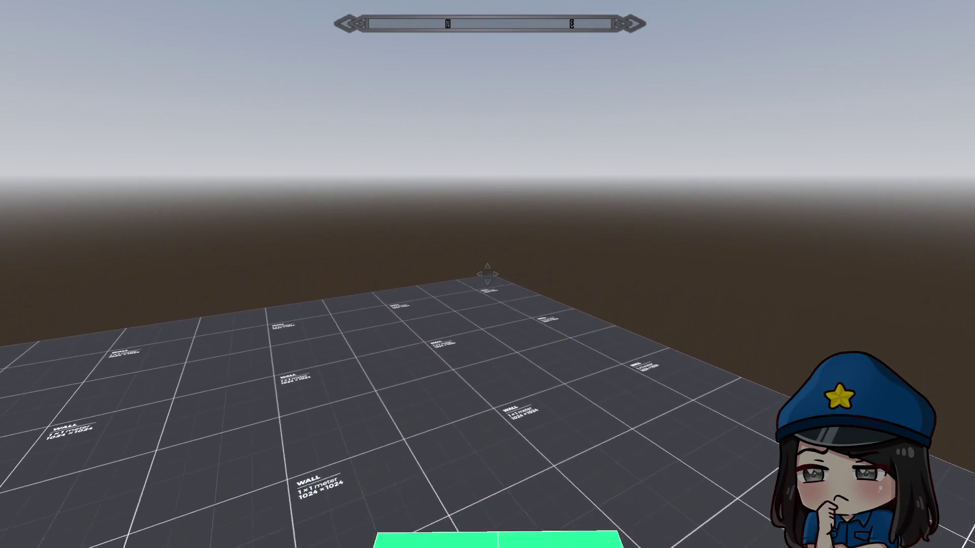
{"action": "key", "text": "w"}
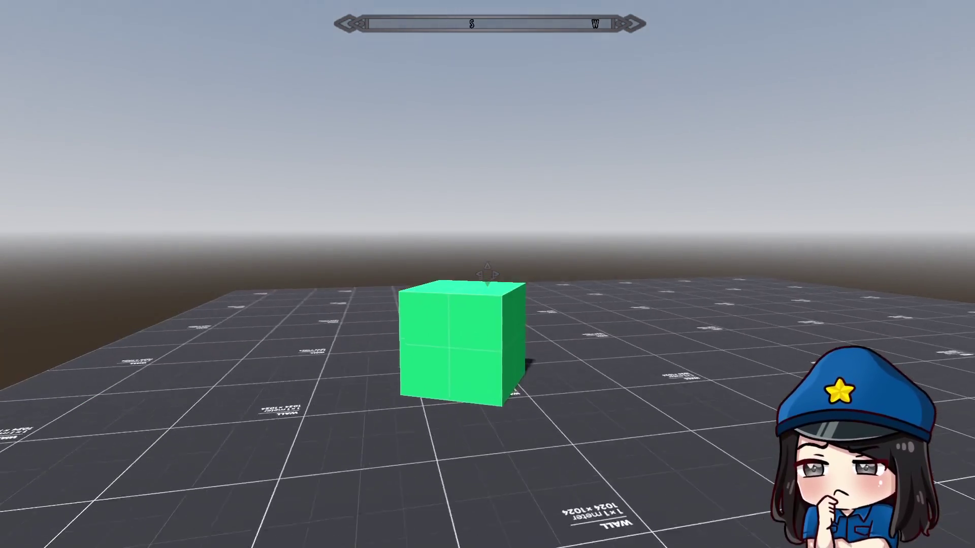
{"action": "key", "text": "w"}
{"action": "key", "text": "space"}
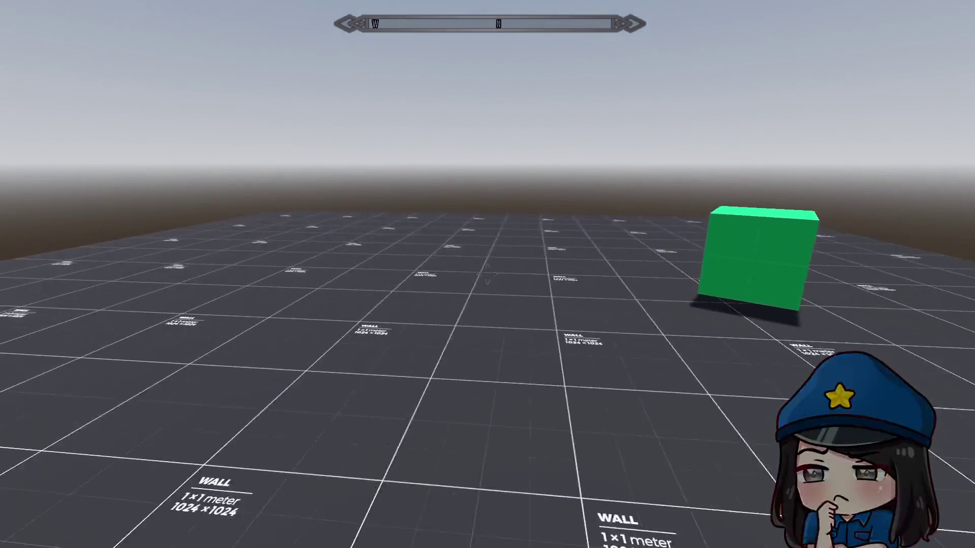
{"action": "key", "text": "w"}
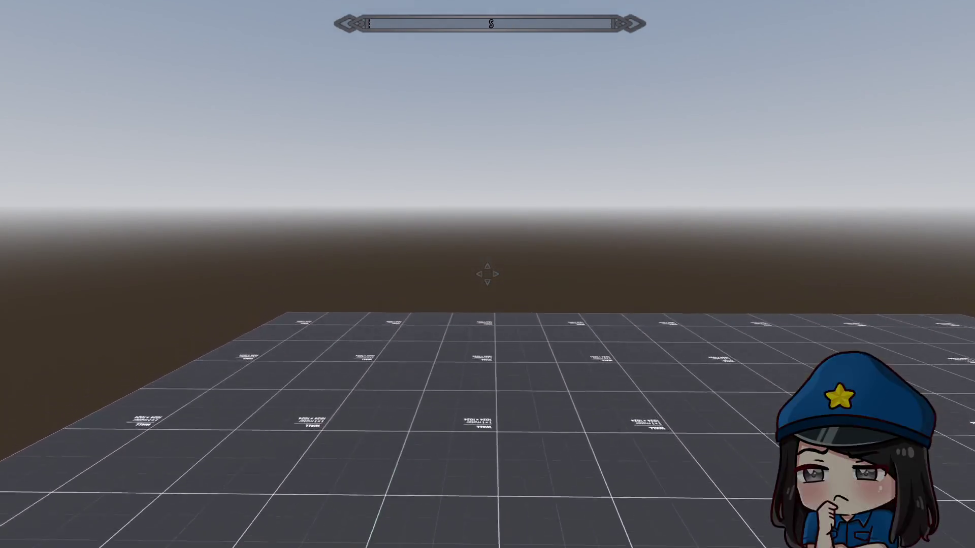
{"action": "key", "text": "w"}
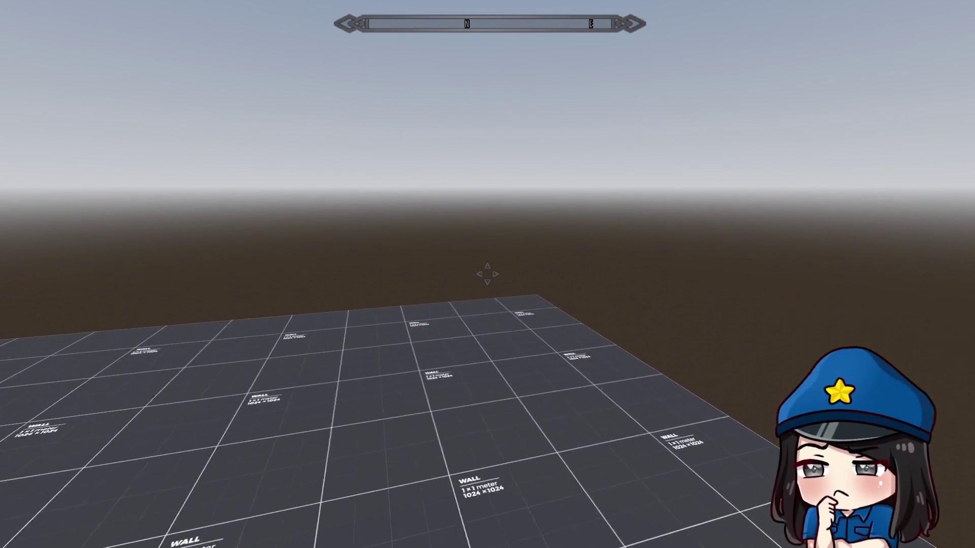
{"action": "key", "text": "w"}
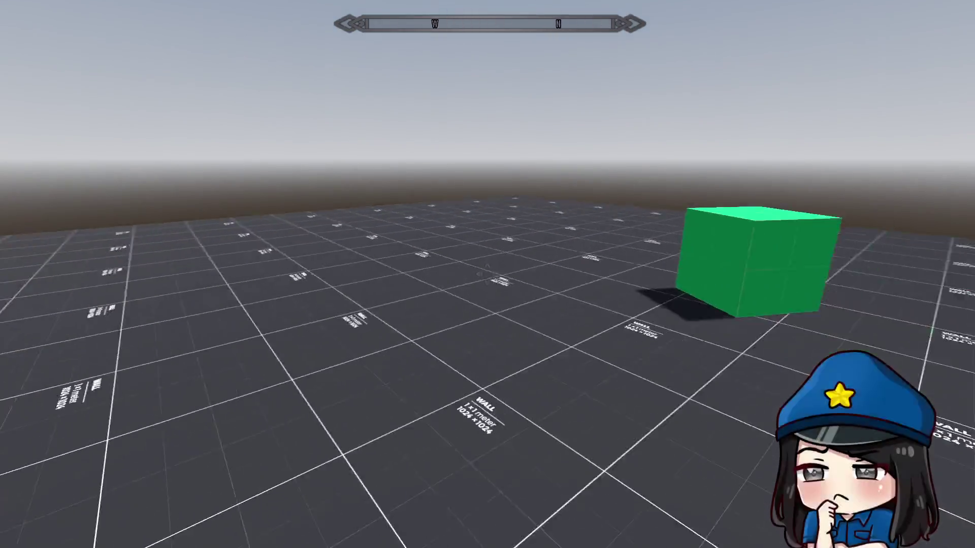
{"action": "key", "text": "Escape"}
{"action": "key", "text": "super+f"}
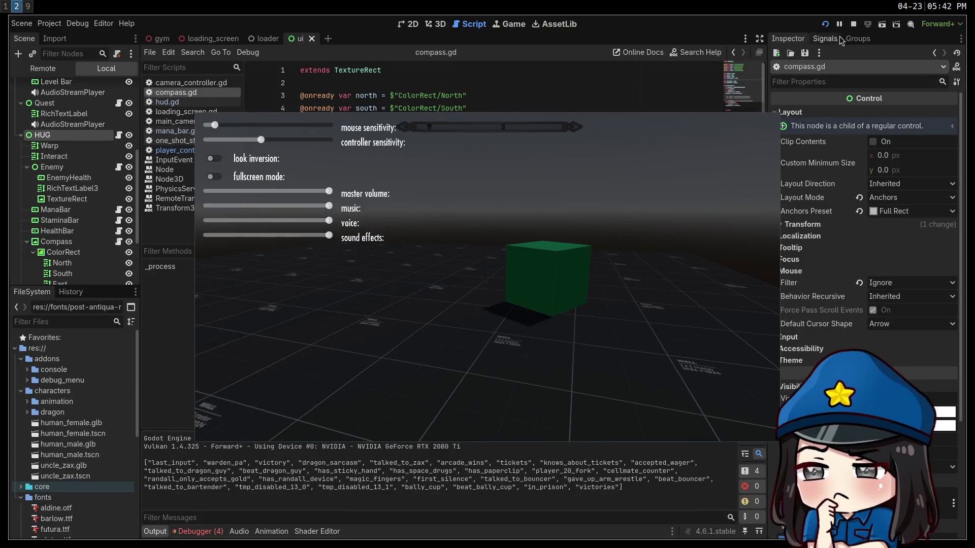
Stop the game, then in the gym scene's 3D view slide the green box copy along X
{"action": "left_click", "coordinate": [854, 24]}
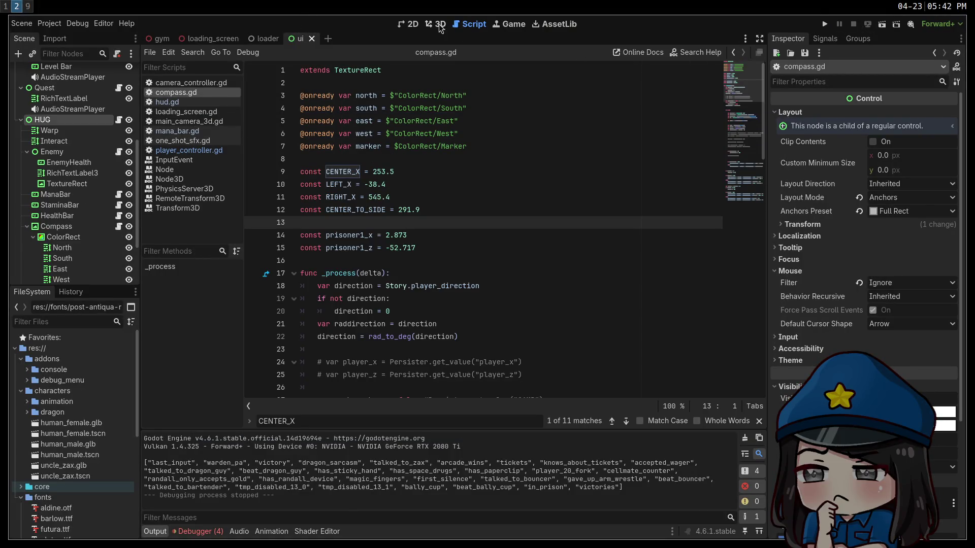
{"action": "left_click", "coordinate": [160, 40]}
{"action": "left_click", "coordinate": [433, 26]}
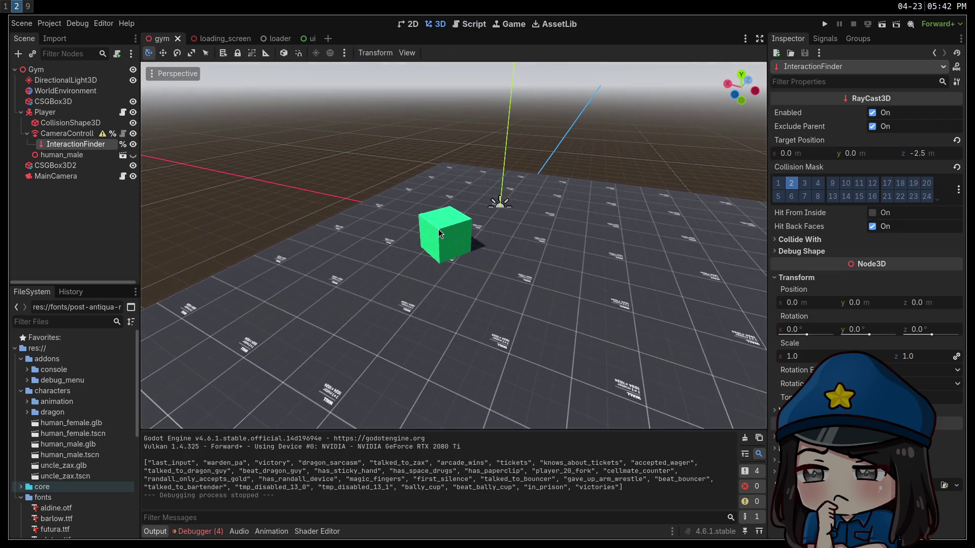
{"action": "left_click", "coordinate": [455, 247]}
{"action": "left_click_drag", "start_coordinate": [455, 248], "coordinate": [463, 248]}
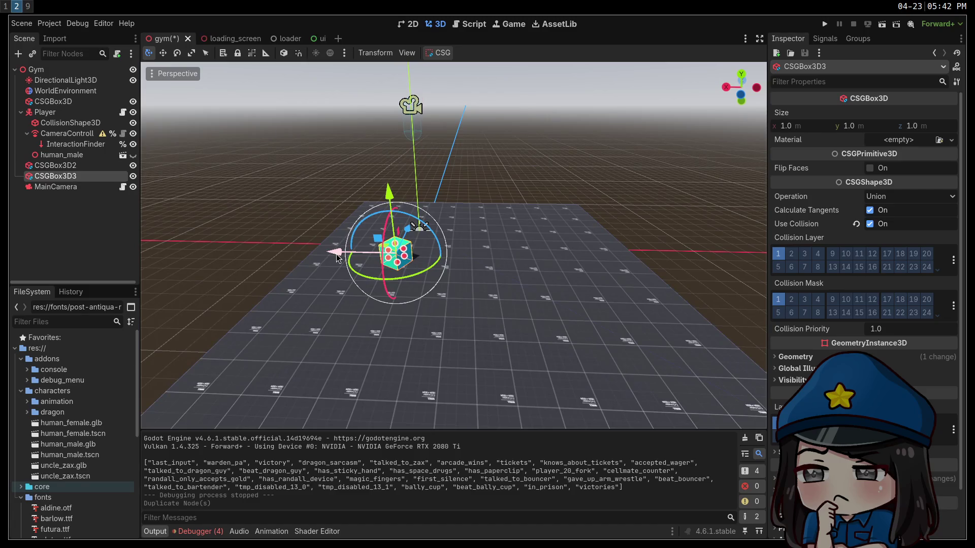
{"action": "left_click_drag", "start_coordinate": [435, 277], "coordinate": [534, 329]}
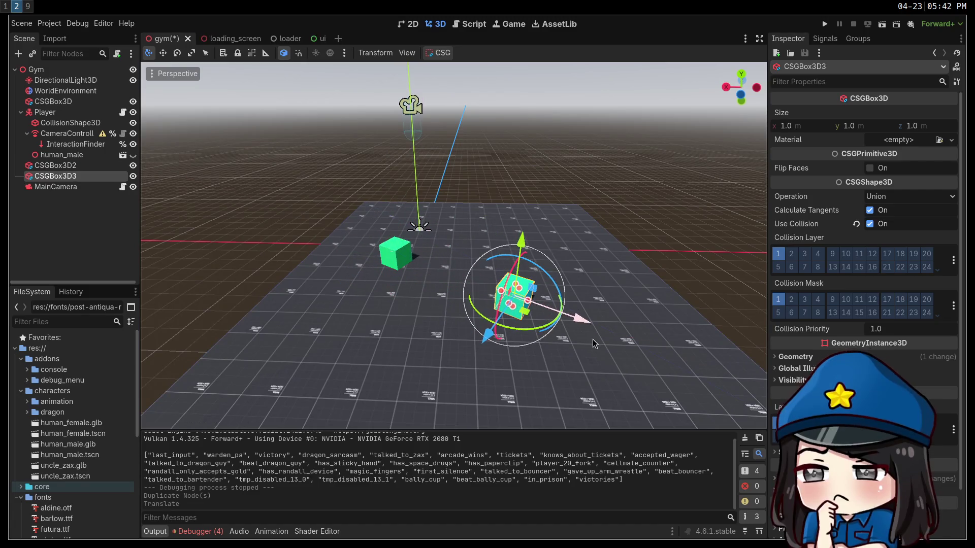
{"action": "left_click_drag", "start_coordinate": [596, 323], "coordinate": [556, 305]}
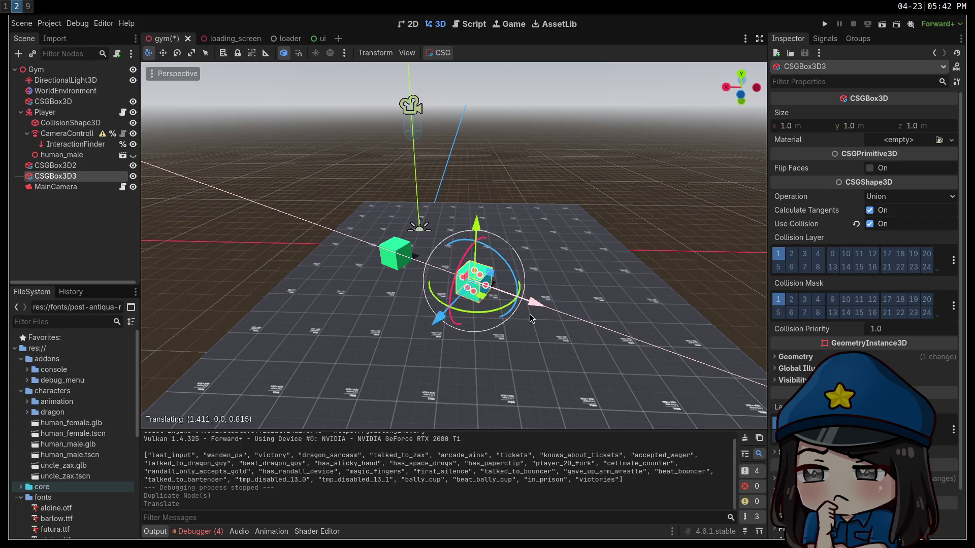
Duplicate that box, raise and tilt it onto the other box, then run the project
{"action": "key", "text": "ctrl+d"}
{"action": "left_click_drag", "start_coordinate": [477, 227], "coordinate": [469, 192]}
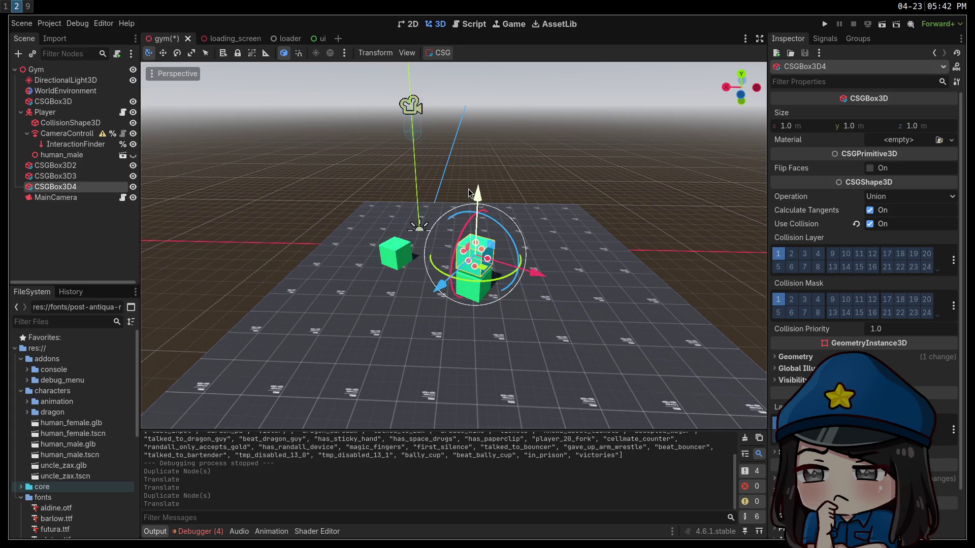
{"action": "left_click_drag", "start_coordinate": [449, 284], "coordinate": [449, 283]}
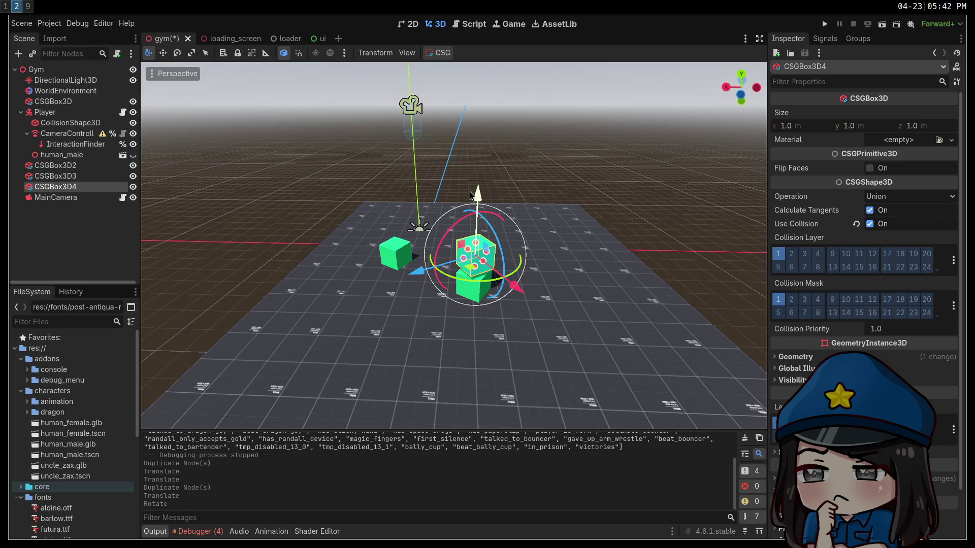
{"action": "left_click_drag", "start_coordinate": [479, 202], "coordinate": [477, 201]}
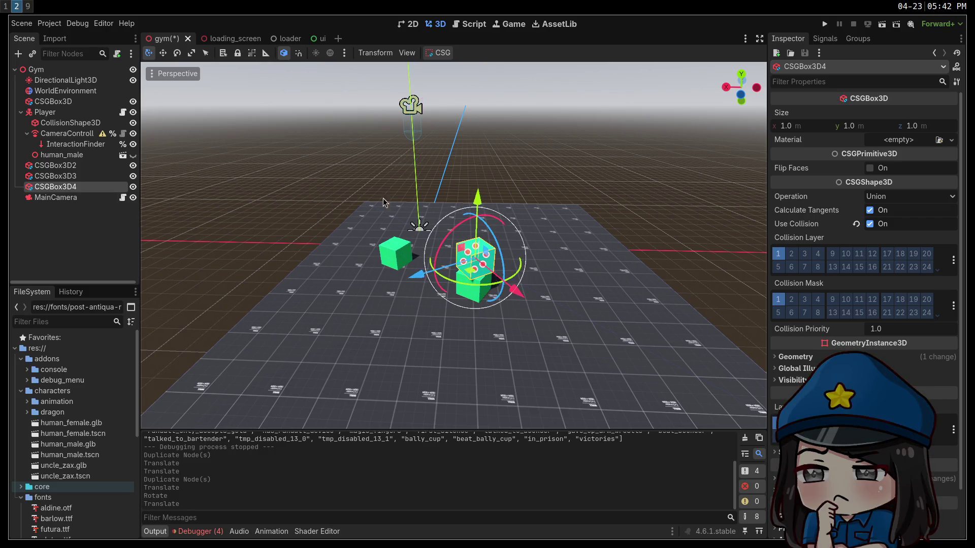
{"action": "left_click", "coordinate": [825, 27]}
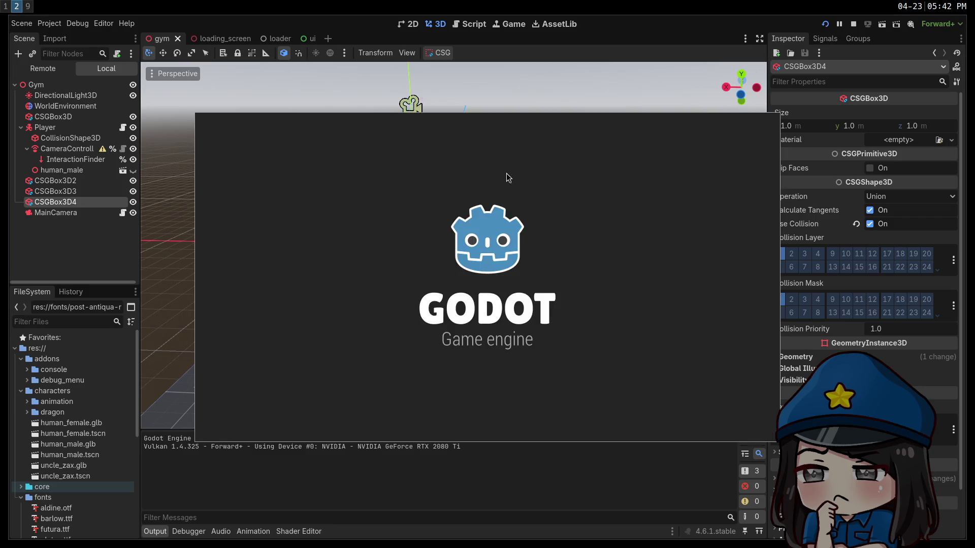
Walk to the stacked green boxes and jump onto them while watching the compass
{"action": "key", "text": "d"}
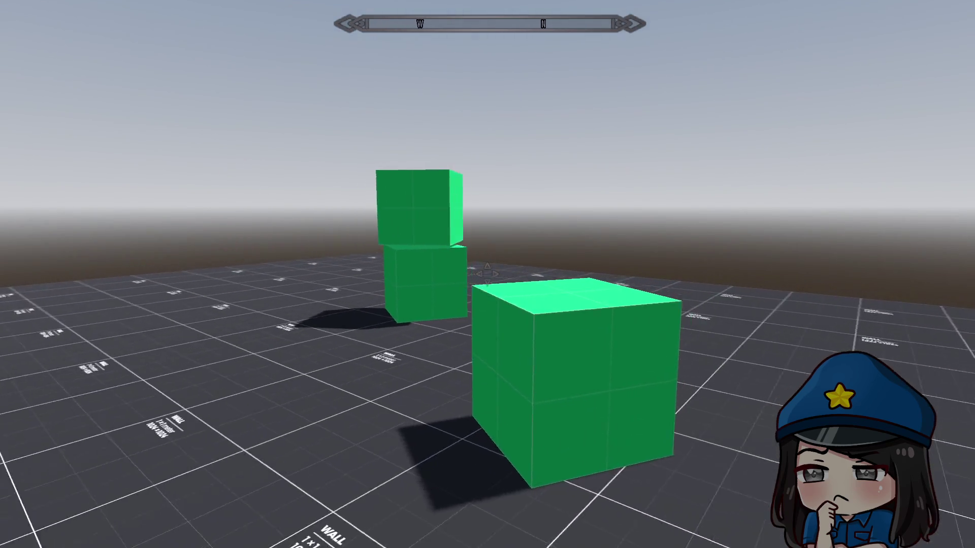
{"action": "key", "text": "w"}
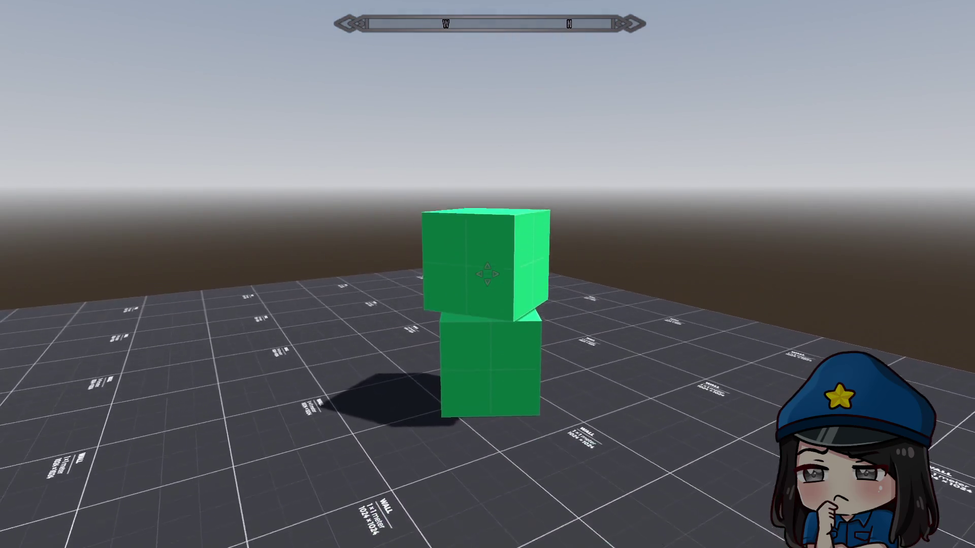
{"action": "key", "text": "w"}
{"action": "key", "text": "space"}
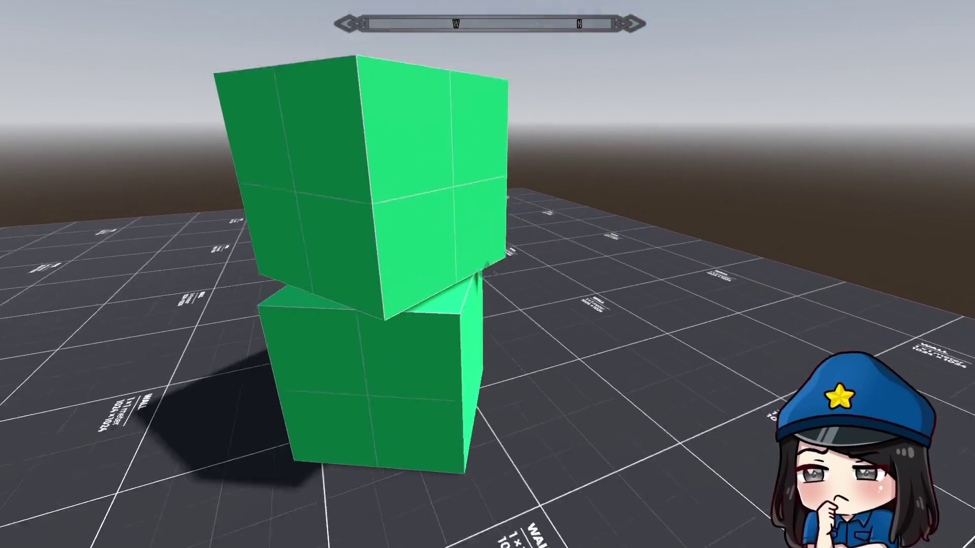
{"action": "key", "text": "s"}
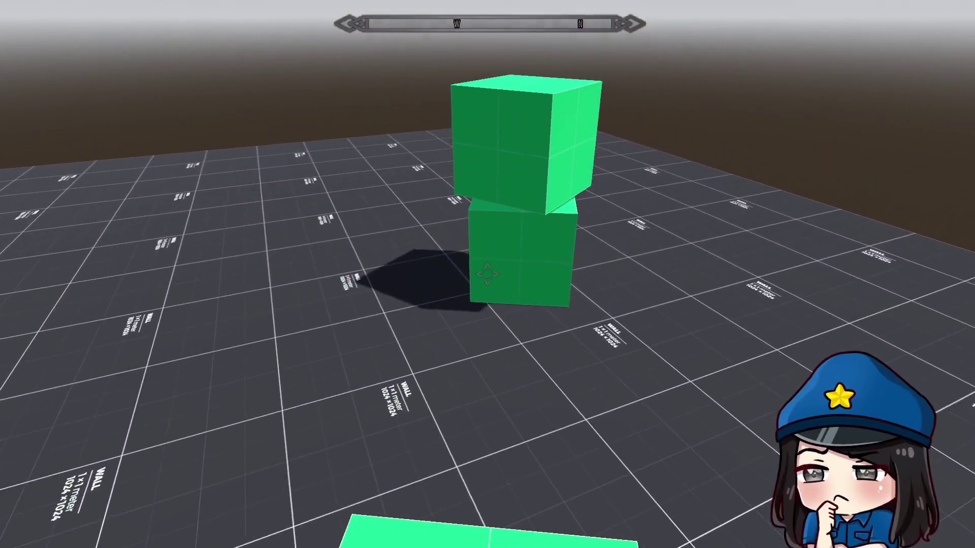
{"action": "key", "text": "w"}
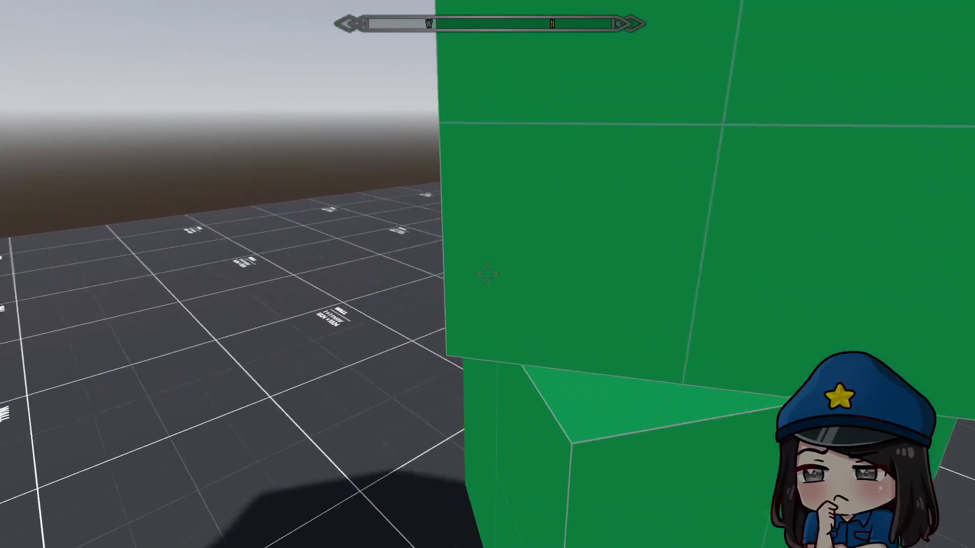
{"action": "key", "text": "s"}
{"action": "key", "text": "space"}
{"action": "key", "text": "w"}
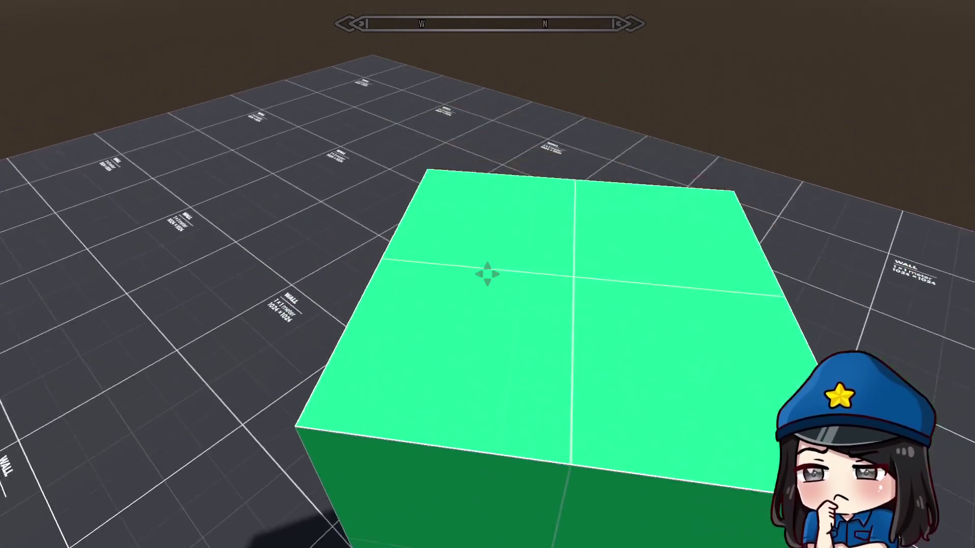
{"action": "key", "text": "s"}
{"action": "key", "text": "w"}
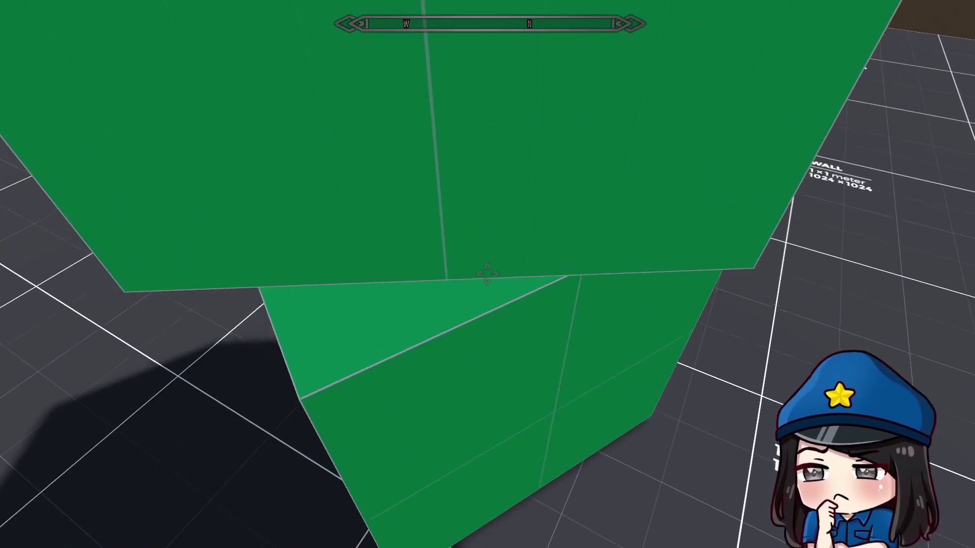
Open the settings menu, leave fullscreen, move the game window down, and toggle the menu
{"action": "key", "text": "Escape"}
{"action": "key", "text": "super+f"}
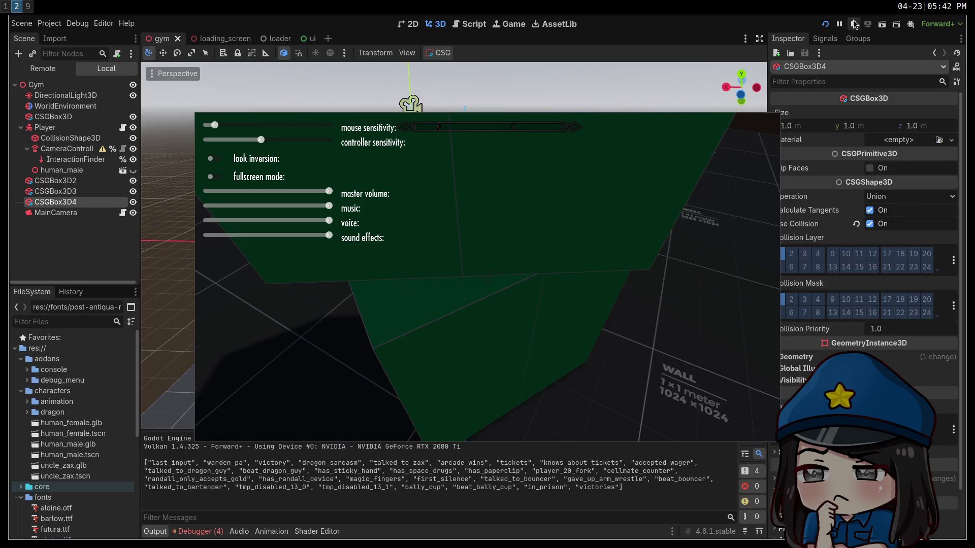
{"action": "mouse_move", "coordinate": [650, 225]}
{"action": "left_mouse_down"}
{"action": "mouse_move", "coordinate": [611, 409]}
{"action": "mouse_move", "coordinate": [623, 448]}
{"action": "left_mouse_up"}
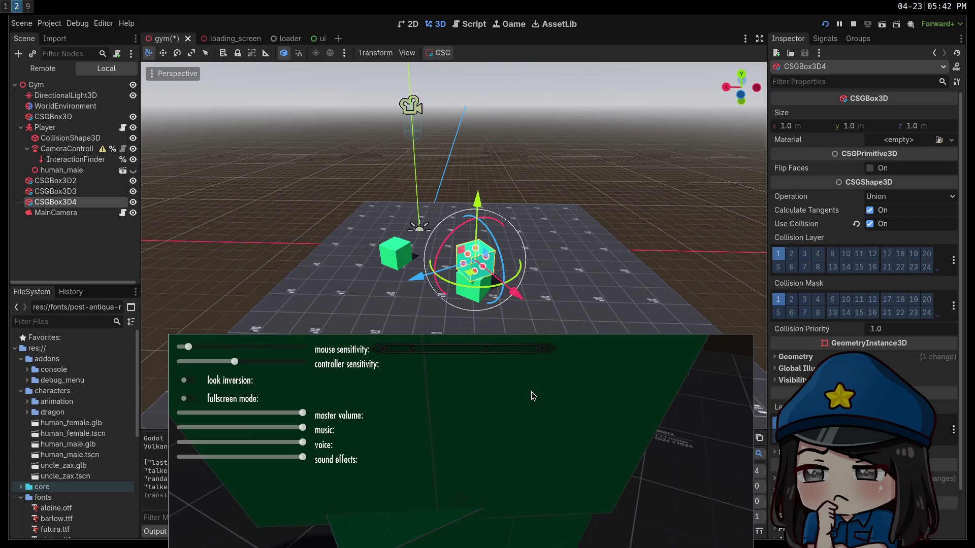
{"action": "key", "text": "Escape"}
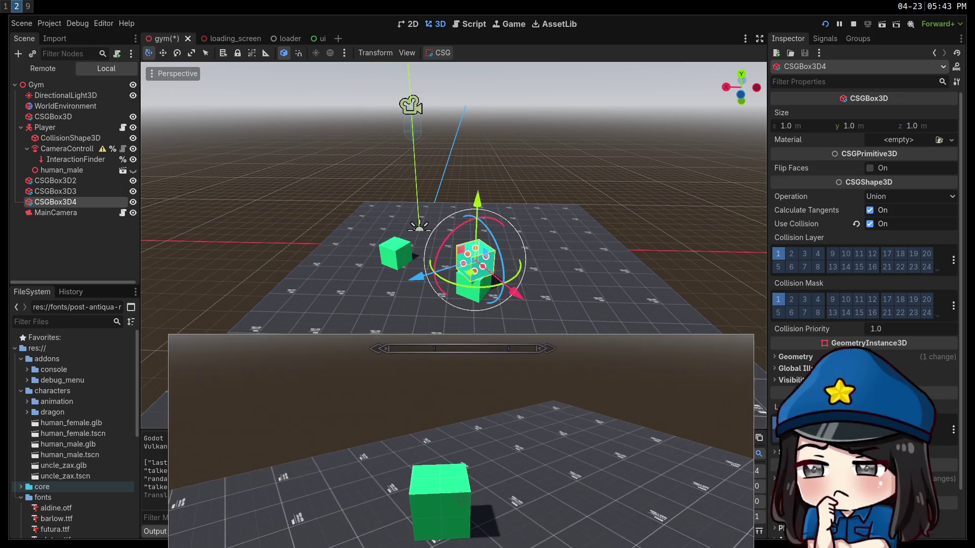
{"action": "key", "text": "Escape"}
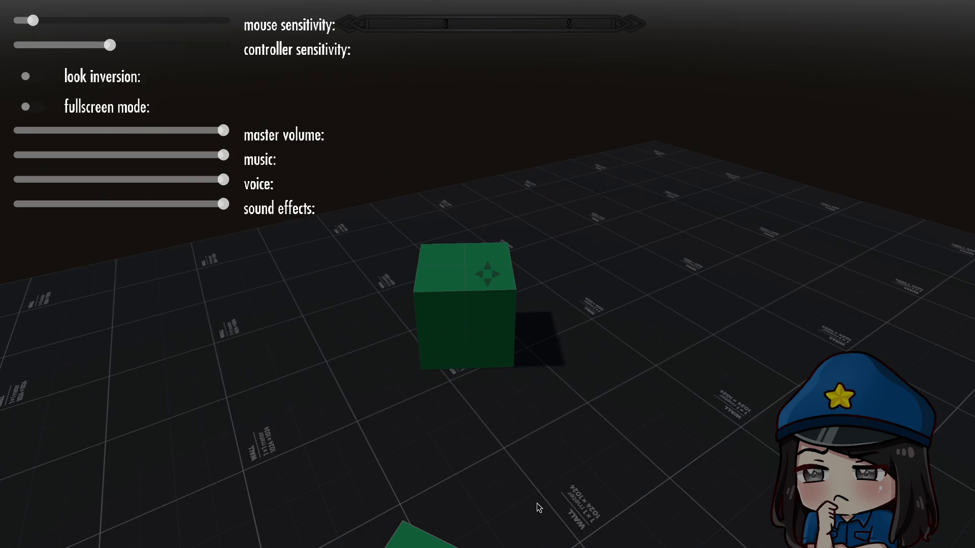
Resume play, jump to the top of the stacked cubes, then reopen the settings menu
{"action": "key", "text": "Escape"}
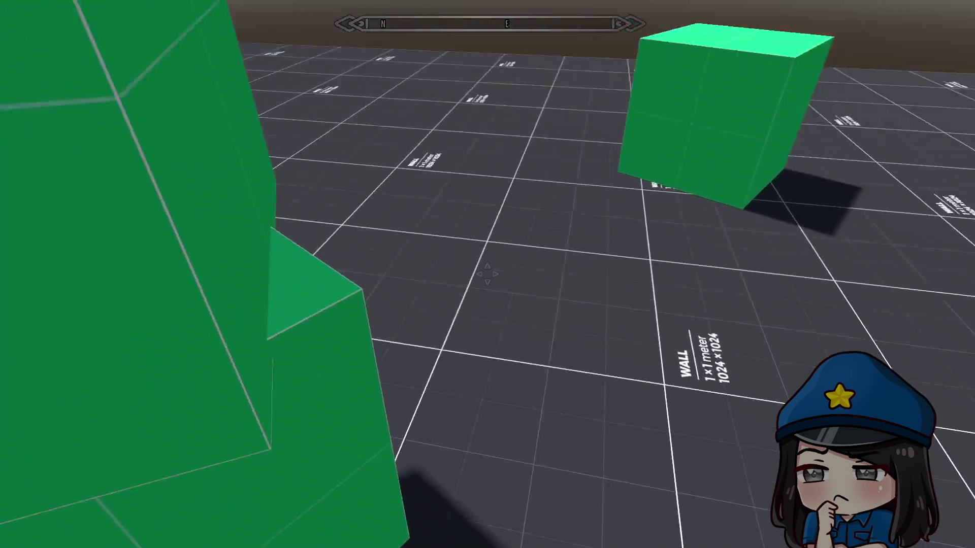
{"action": "key", "text": "space"}
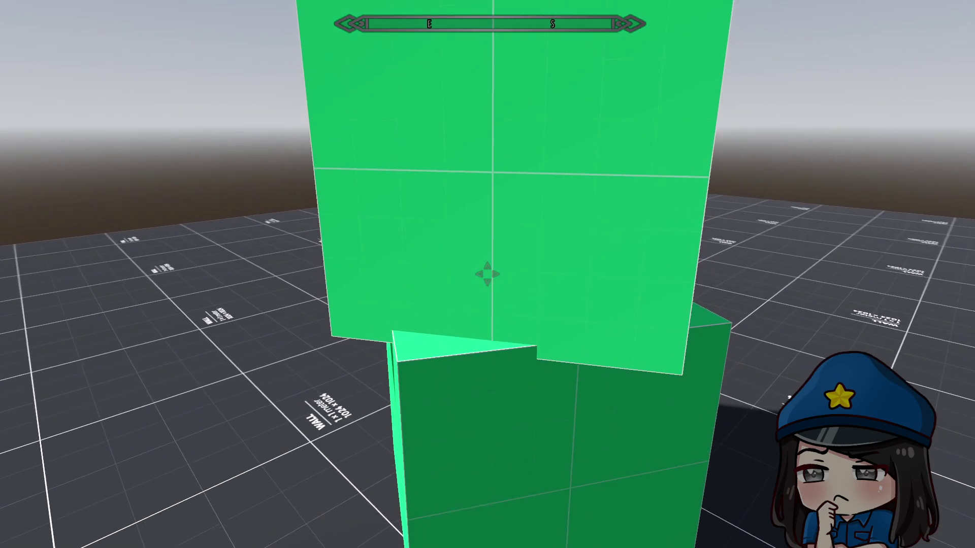
{"action": "key", "text": "Escape"}
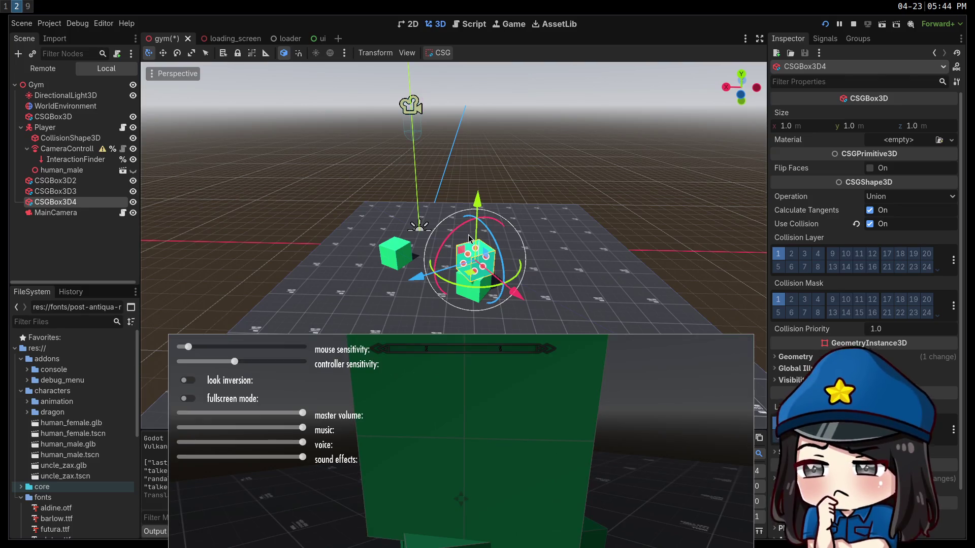
Frame CSGBox3D4 and raise it above the lower box, adjusting its height, then switch to the browser
{"action": "key", "text": "f"}
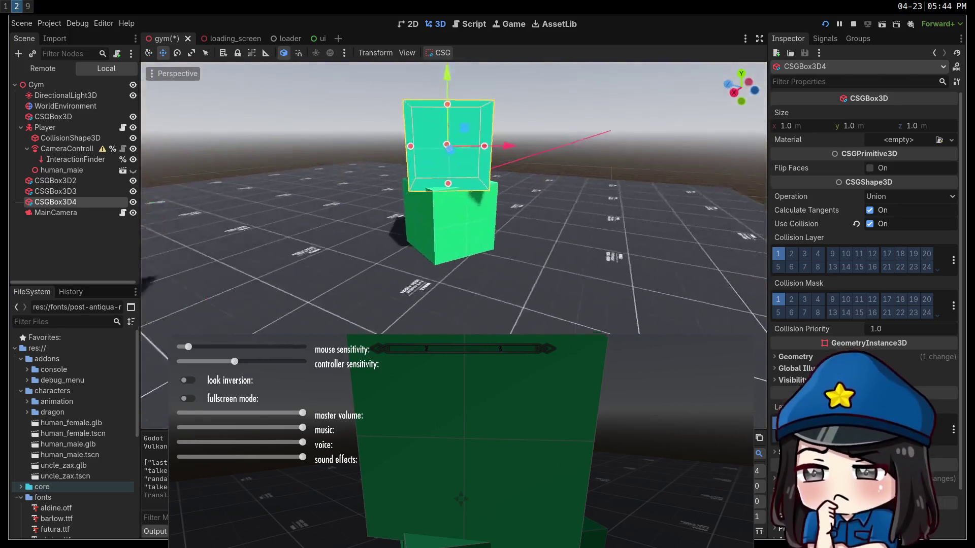
{"action": "mouse_move", "coordinate": [406, 105]}
{"action": "left_mouse_down"}
{"action": "mouse_move", "coordinate": [394, 77]}
{"action": "mouse_move", "coordinate": [404, 81]}
{"action": "mouse_move", "coordinate": [405, 117]}
{"action": "left_mouse_up"}
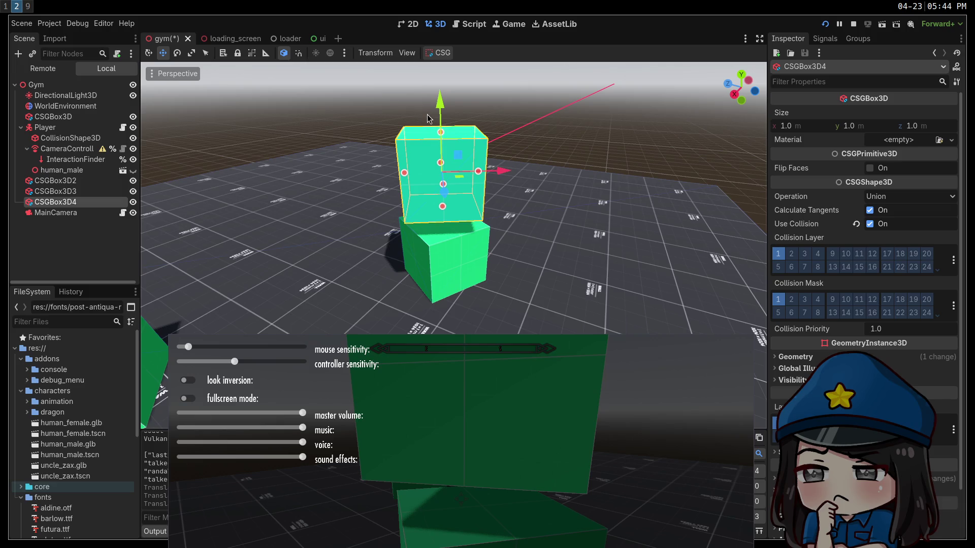
{"action": "mouse_move", "coordinate": [428, 119]}
{"action": "left_mouse_down"}
{"action": "mouse_move", "coordinate": [428, 152]}
{"action": "mouse_move", "coordinate": [428, 101]}
{"action": "left_mouse_up"}
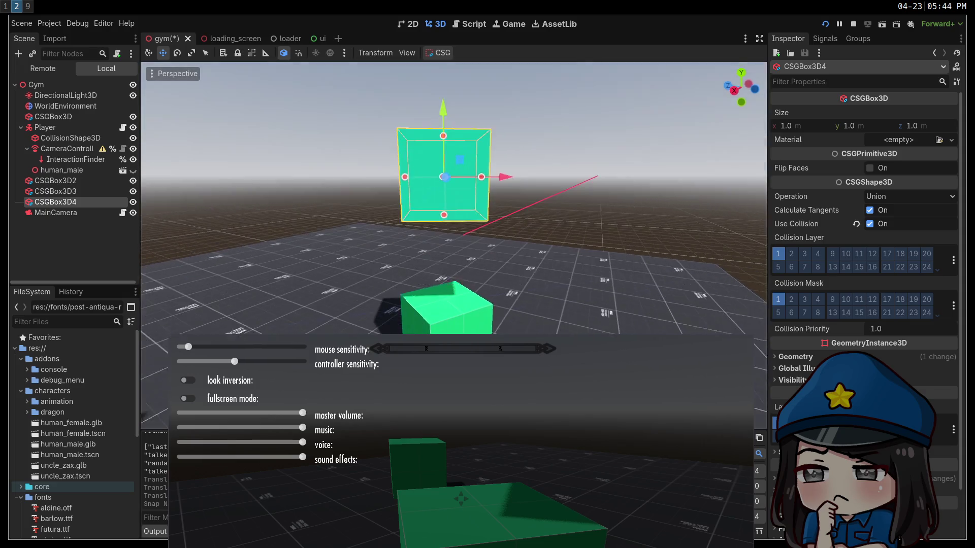
{"action": "mouse_move", "coordinate": [499, 127]}
{"action": "left_mouse_down"}
{"action": "mouse_move", "coordinate": [502, 163]}
{"action": "mouse_move", "coordinate": [487, 127]}
{"action": "mouse_move", "coordinate": [458, 145]}
{"action": "mouse_move", "coordinate": [463, 220]}
{"action": "left_mouse_up"}
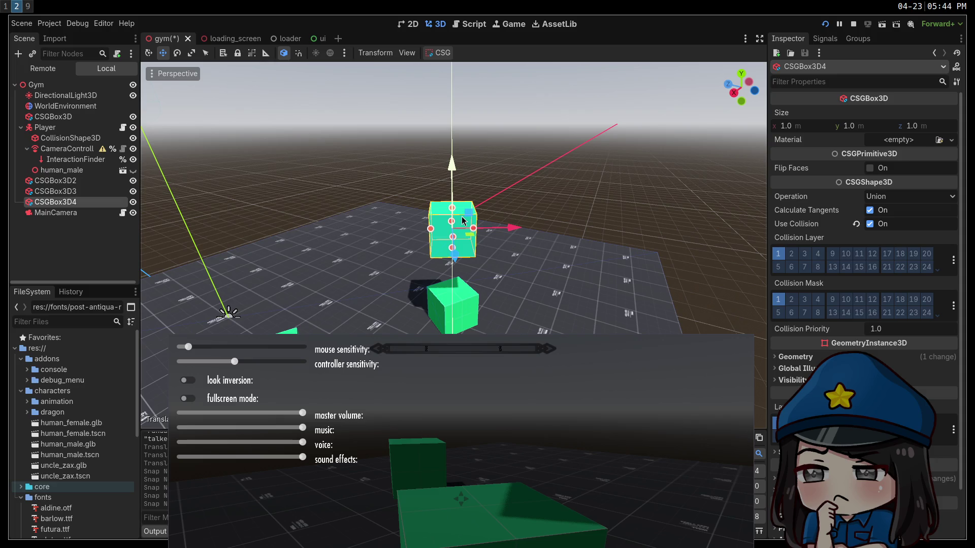
{"action": "key", "text": "ctrl+z"}
{"action": "mouse_move", "coordinate": [454, 115]}
{"action": "left_mouse_down"}
{"action": "mouse_move", "coordinate": [457, 212]}
{"action": "mouse_move", "coordinate": [458, 149]}
{"action": "left_mouse_up"}
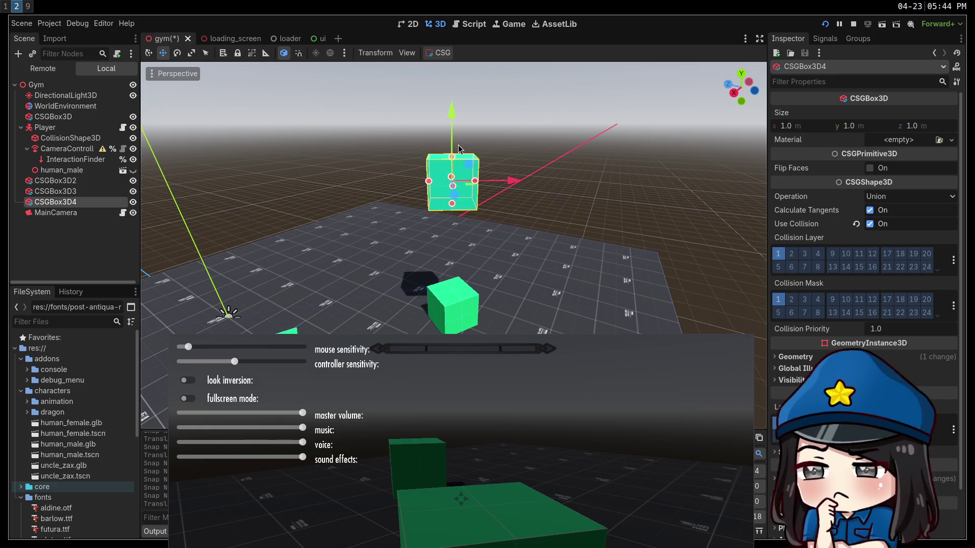
{"action": "left_click_drag", "start_coordinate": [449, 115], "coordinate": [454, 142]}
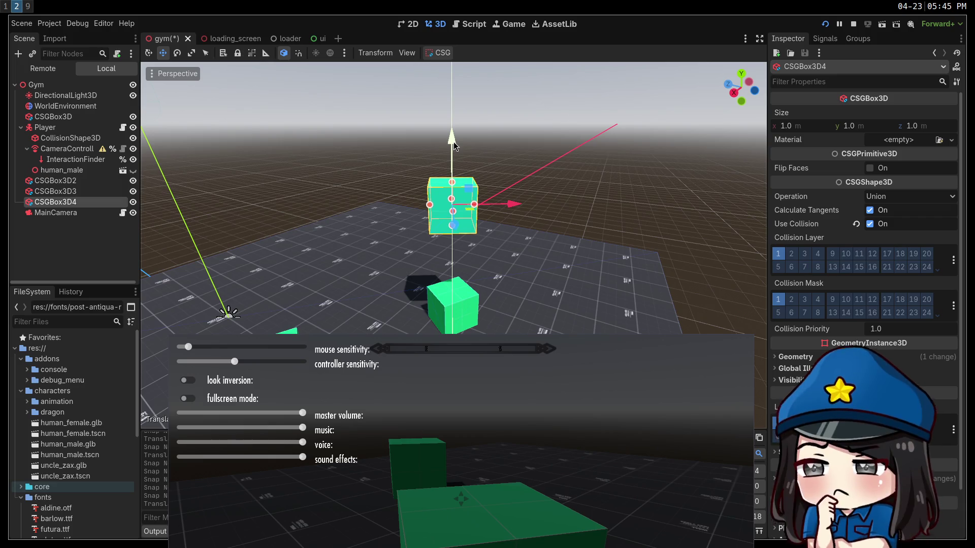
{"action": "left_click_drag", "start_coordinate": [453, 141], "coordinate": [453, 142]}
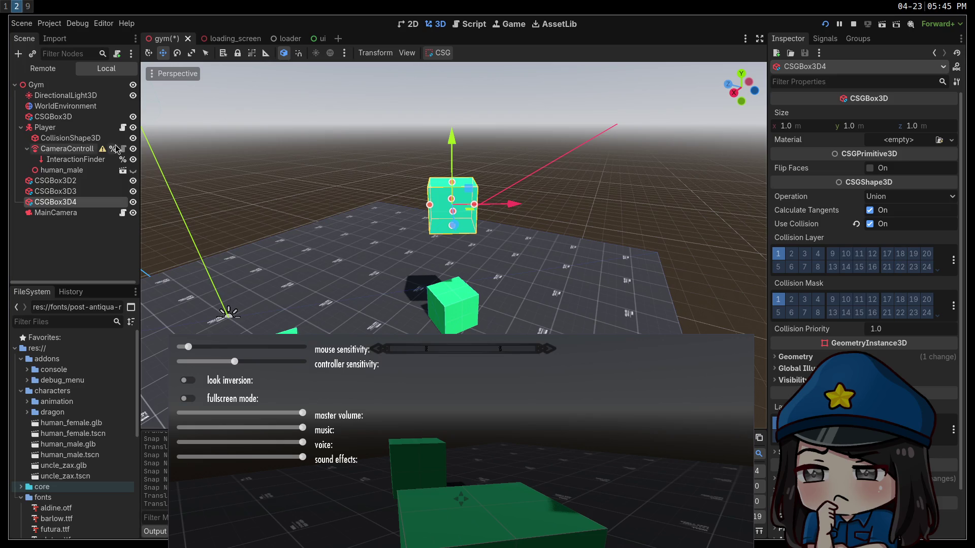
{"action": "key", "text": "super+1"}
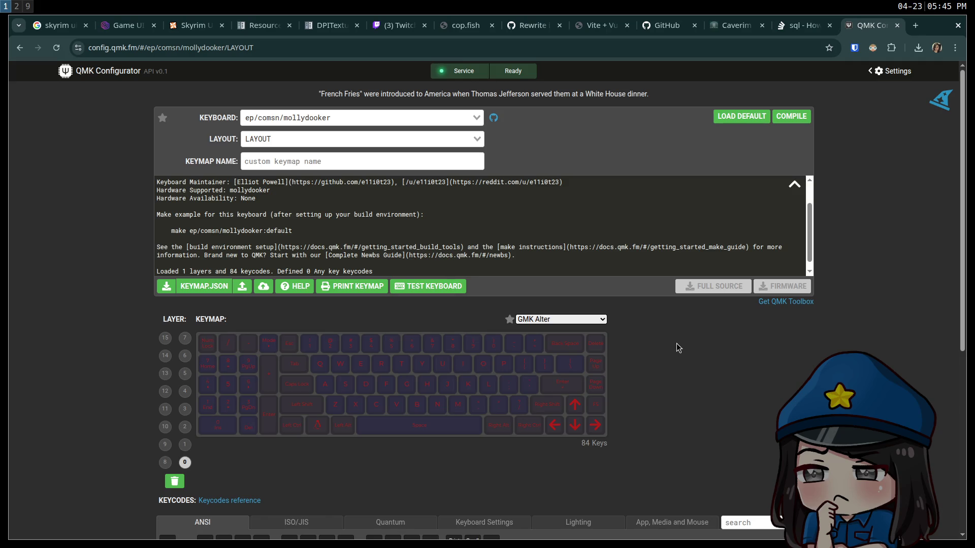
Scroll through the mollydooker keymap page and go back to the 'qmk configurator' results
{"action": "scroll", "coordinate": [678, 350], "scroll_direction": "down", "scroll_amount": 5}
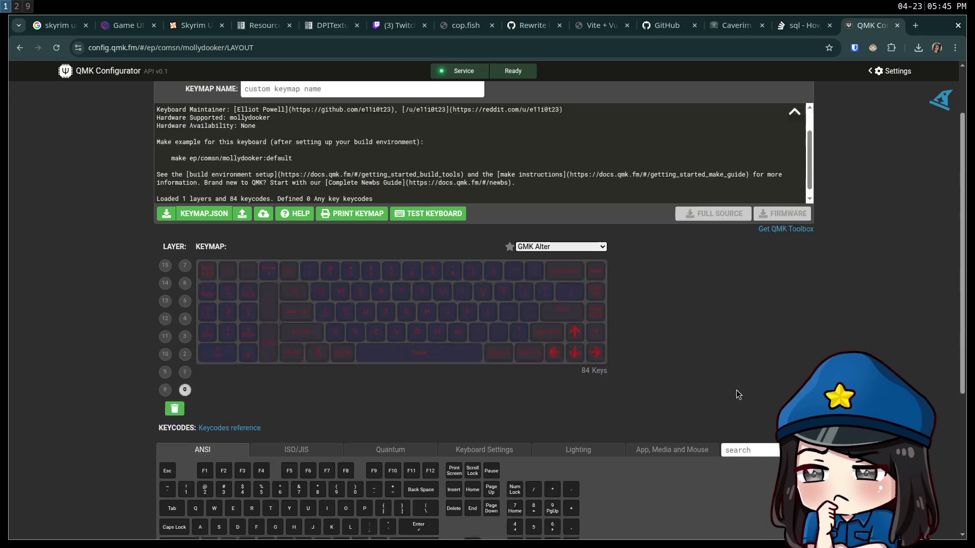
{"action": "scroll", "coordinate": [660, 361], "scroll_direction": "up", "scroll_amount": 5}
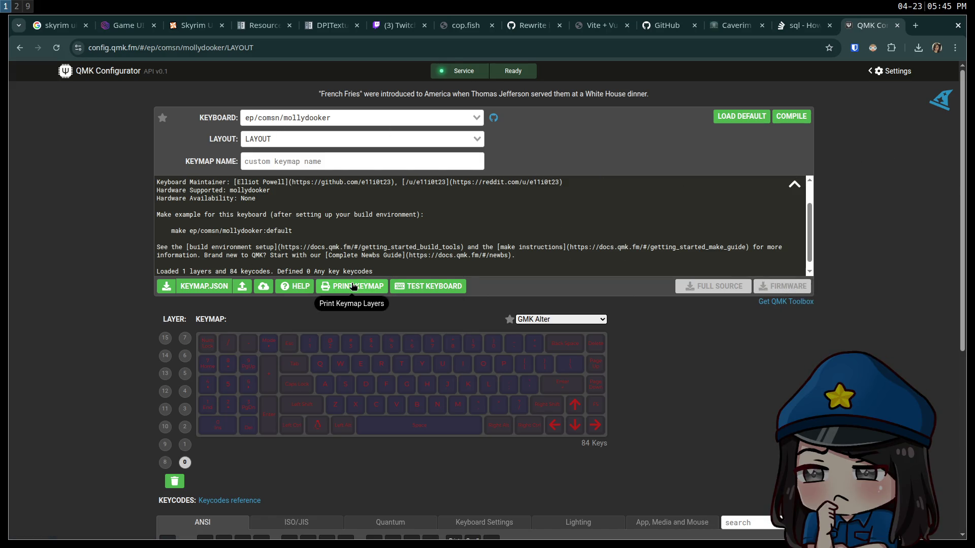
{"action": "left_click", "coordinate": [20, 49]}
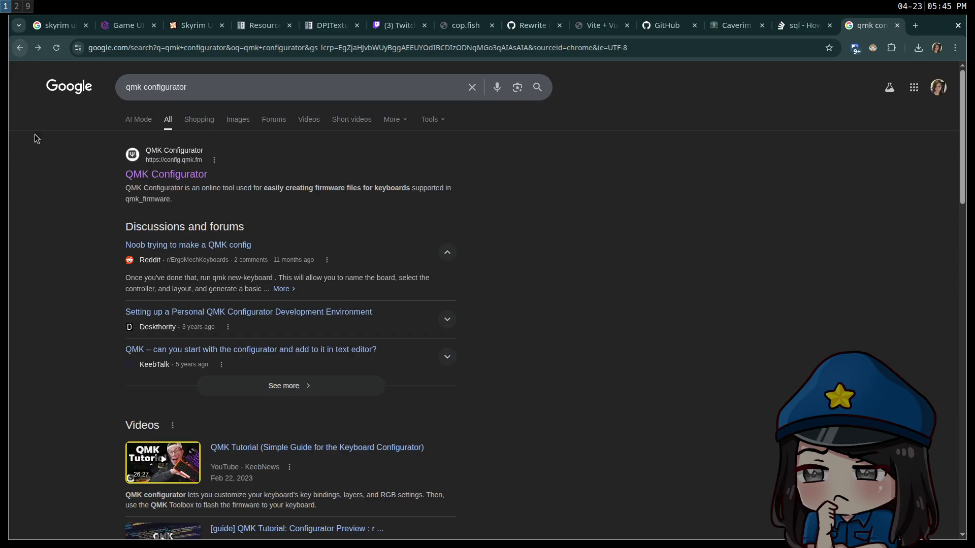
Browse the results, then search 'nk65 keyboard configure' in a new tab
{"action": "scroll", "coordinate": [45, 238], "scroll_direction": "down", "scroll_amount": 10}
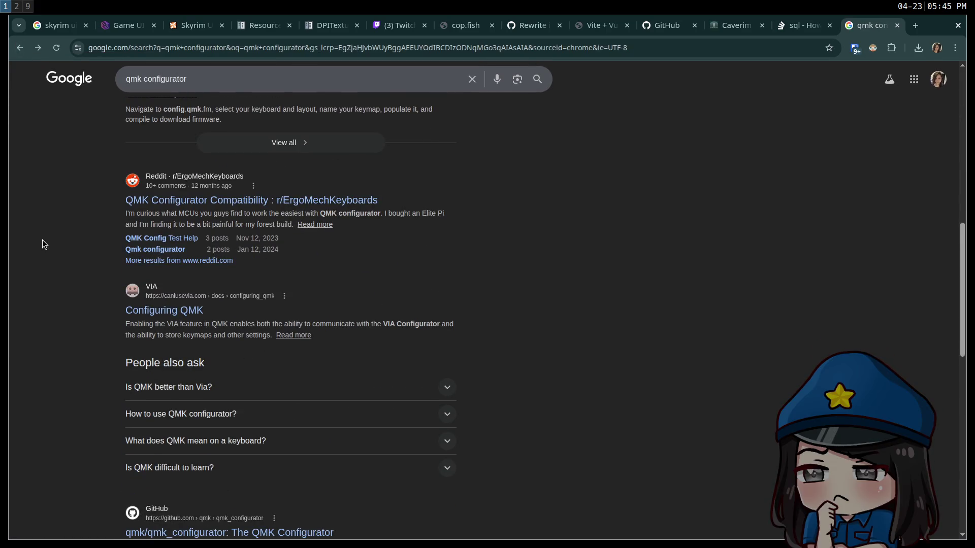
{"action": "scroll", "coordinate": [43, 240], "scroll_direction": "down", "scroll_amount": 3}
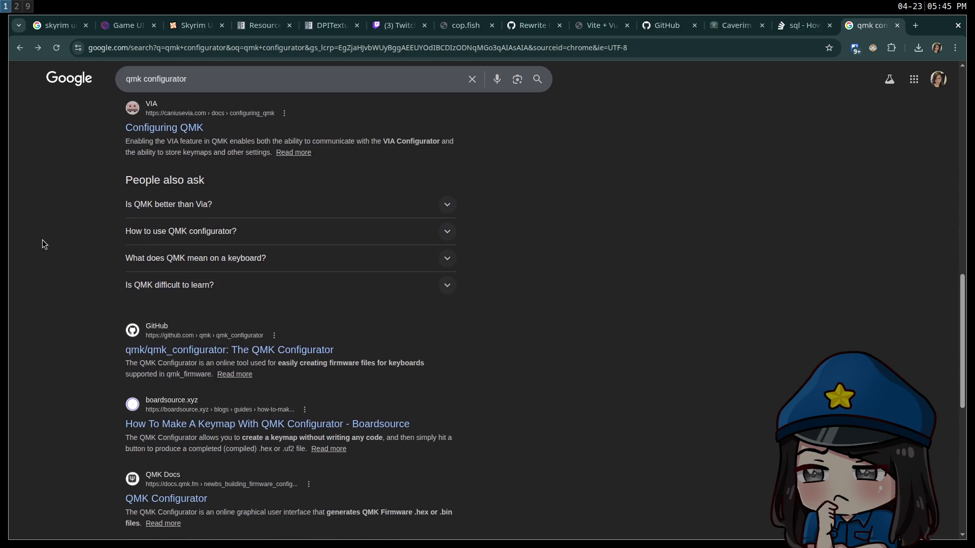
{"action": "scroll", "coordinate": [42, 244], "scroll_direction": "down", "scroll_amount": 5}
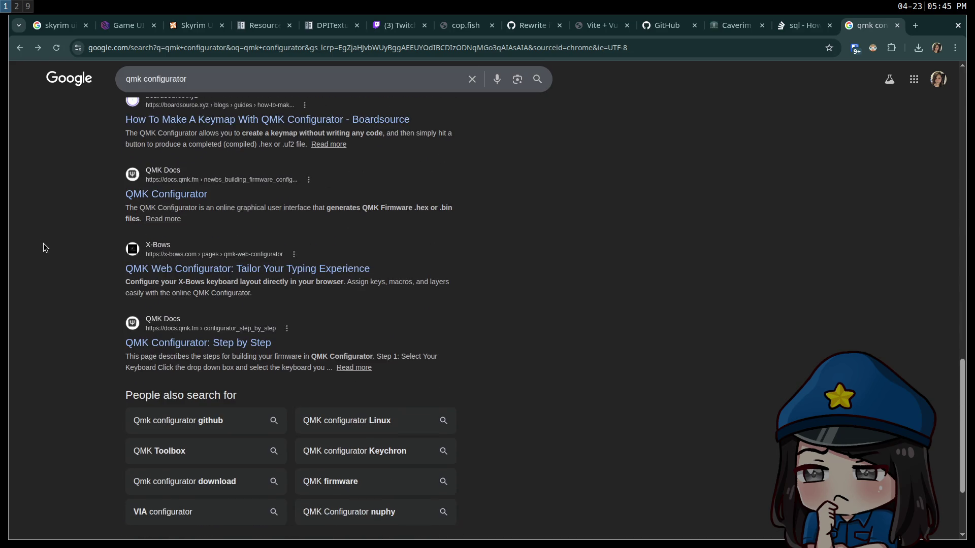
{"action": "scroll", "coordinate": [46, 248], "scroll_direction": "up", "scroll_amount": 6}
{"action": "scroll", "coordinate": [47, 246], "scroll_direction": "up", "scroll_amount": 10}
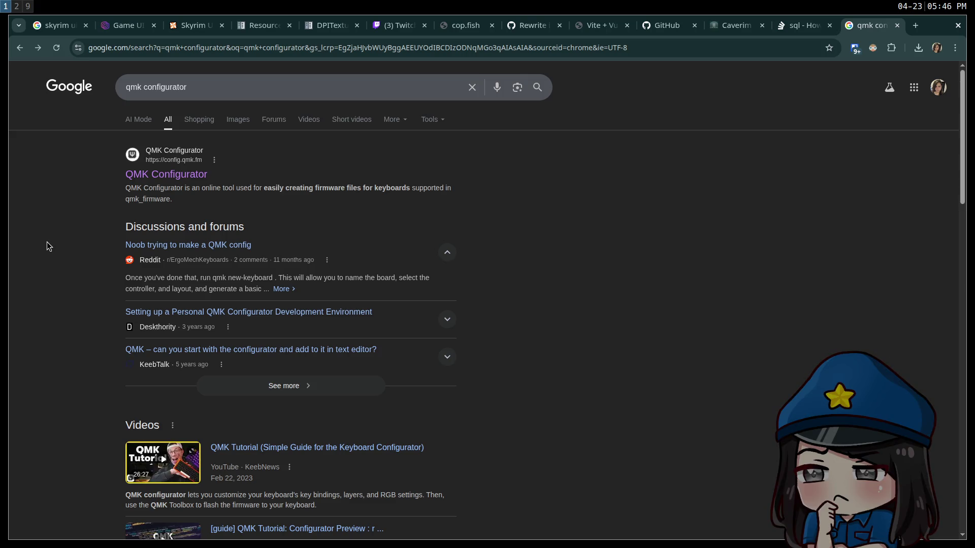
{"action": "key", "text": "ctrl+t"}
{"action": "type", "text": "nk64"}
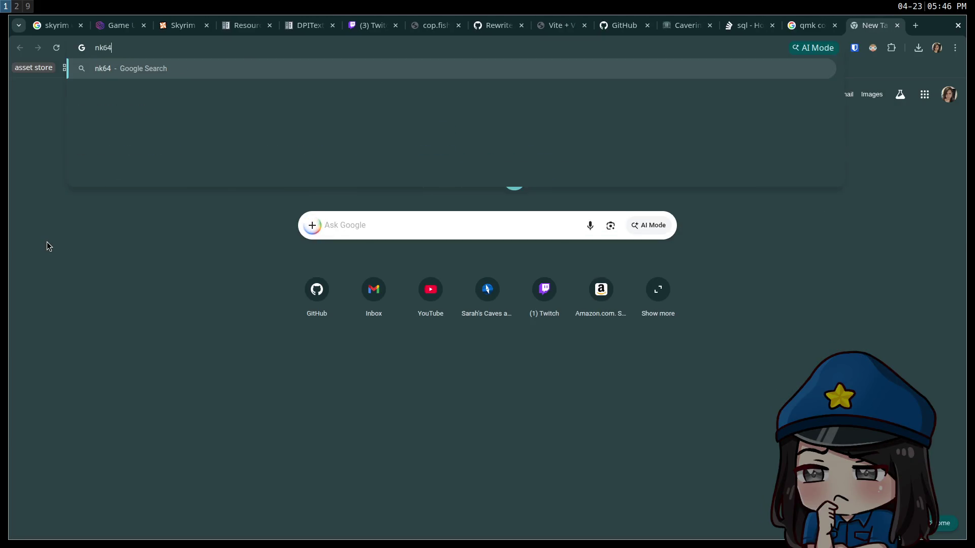
{"action": "key", "text": "BackSpace"}
{"action": "type", "text": "5 keyboard config"}
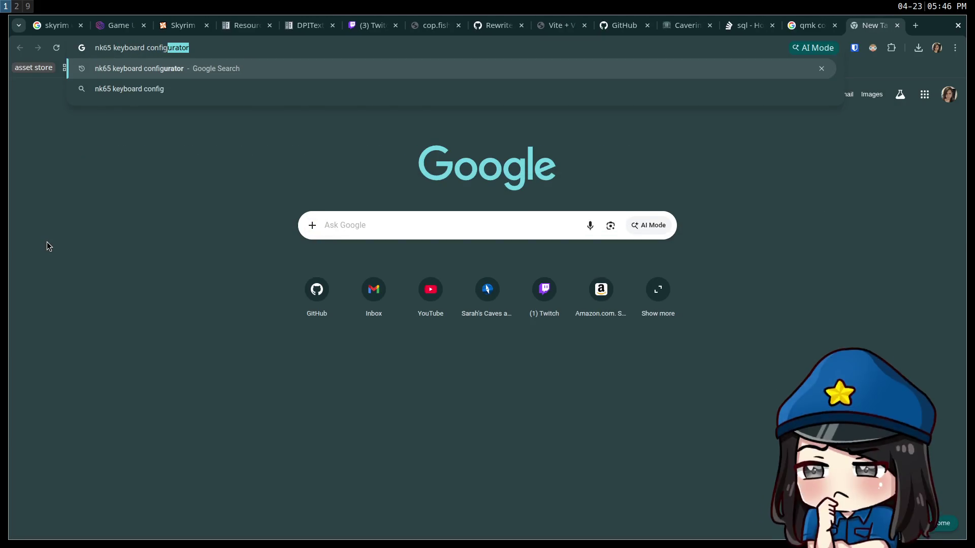
{"action": "type", "text": "ure"}
{"action": "key", "text": "Return"}
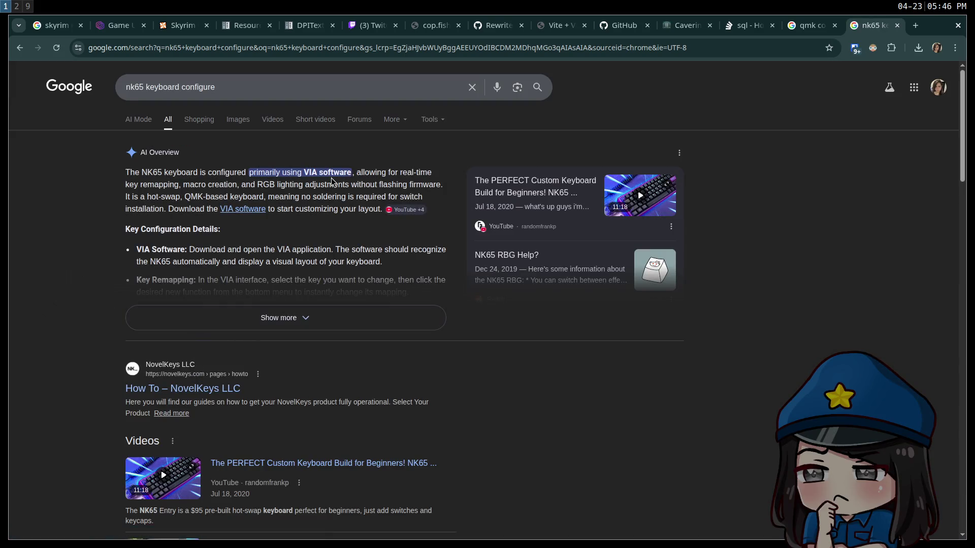
In the other tab, search 'keyboard via configurator' and open the VIA homepage result
{"action": "key", "text": "ctrl+shift+Tab"}
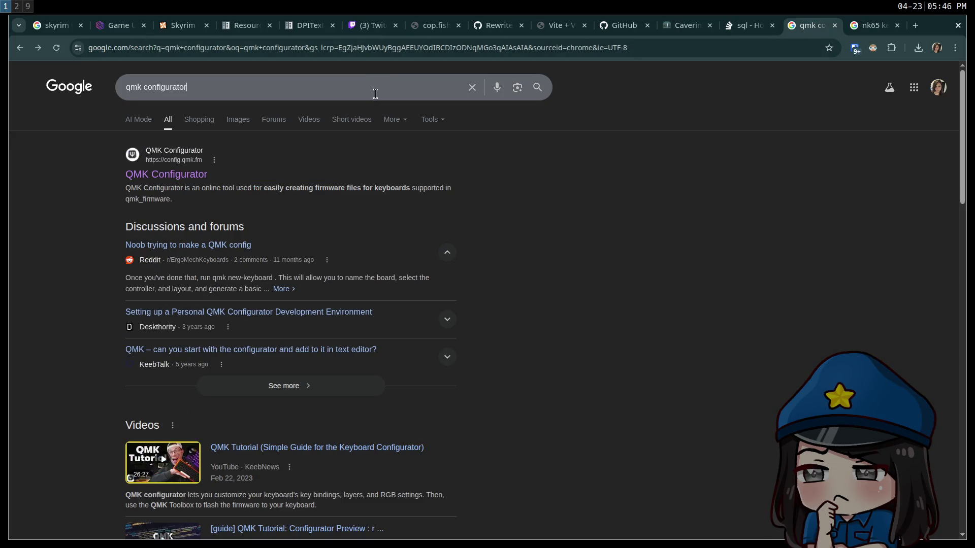
{"action": "left_click", "coordinate": [375, 93]}
{"action": "key", "text": "ctrl+a"}
{"action": "type", "text": "keyboard via "}
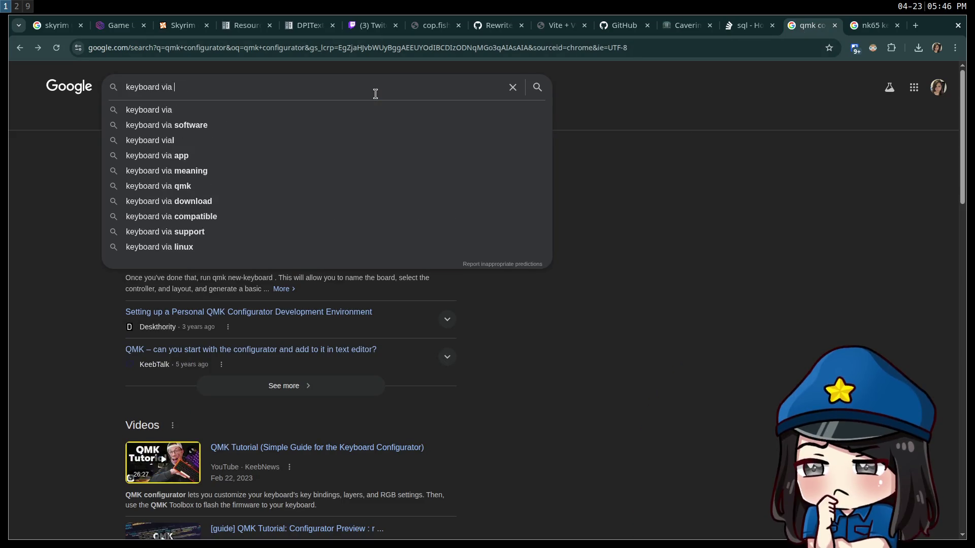
{"action": "type", "text": "configurator"}
{"action": "key", "text": "Return"}
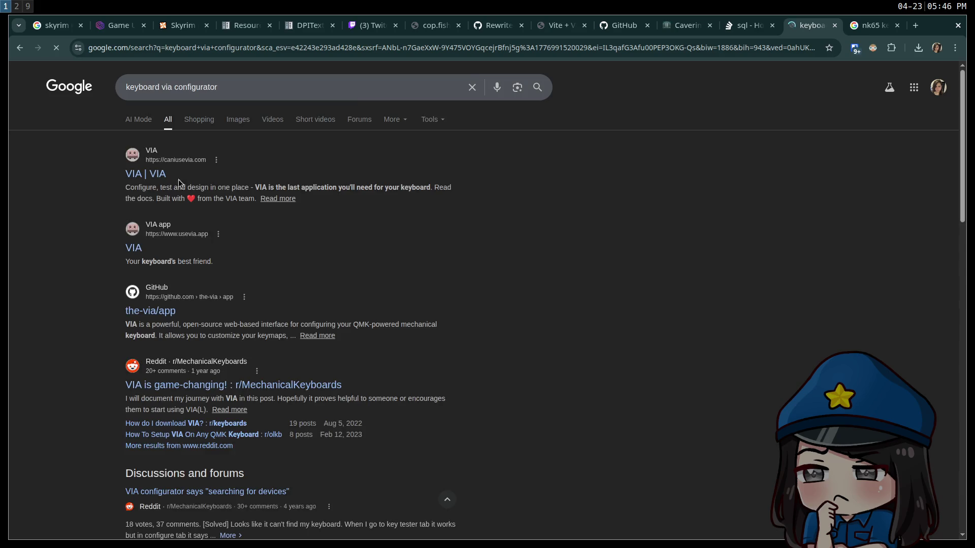
{"action": "left_click", "coordinate": [145, 174]}
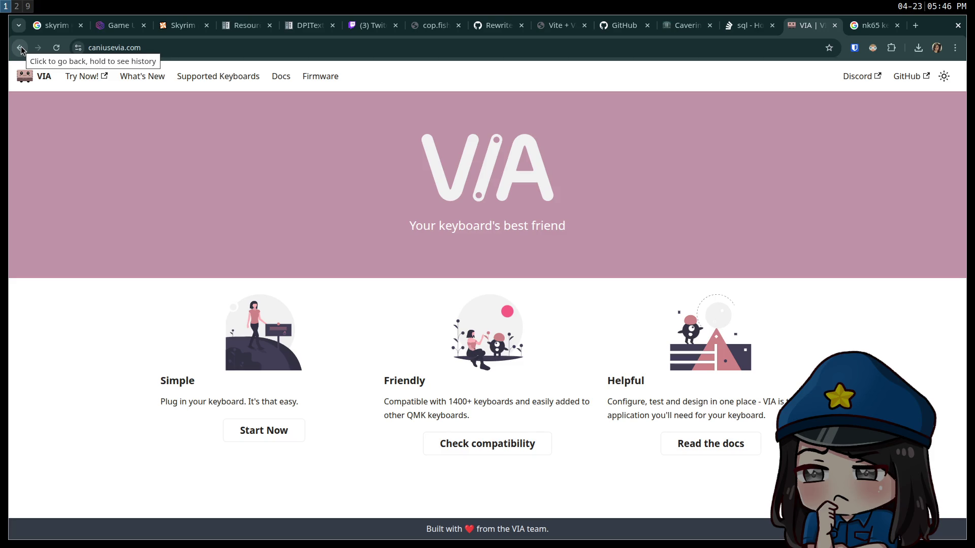
Start VIA, authorize and connect the NK65 keyboard, then return to the Godot workspace
{"action": "left_click", "coordinate": [290, 431]}
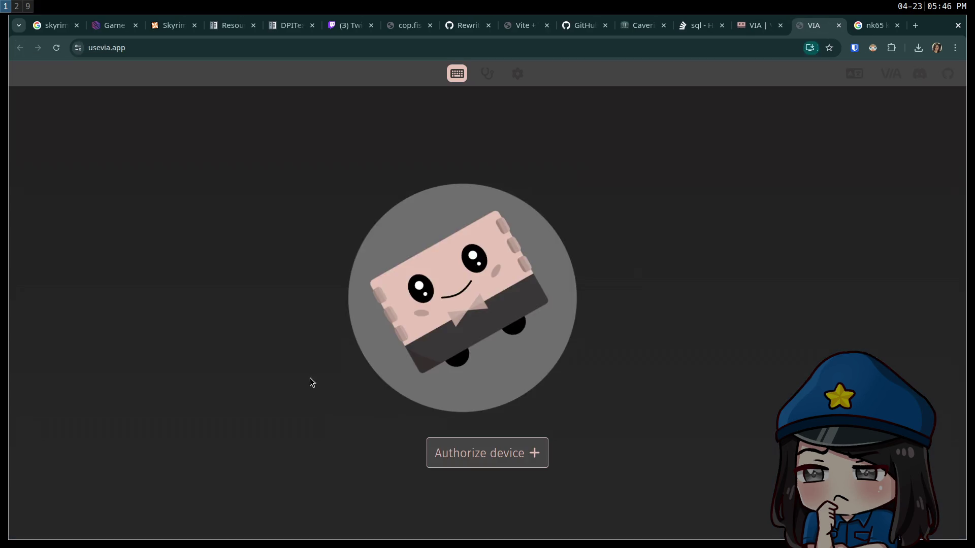
{"action": "left_click", "coordinate": [491, 453]}
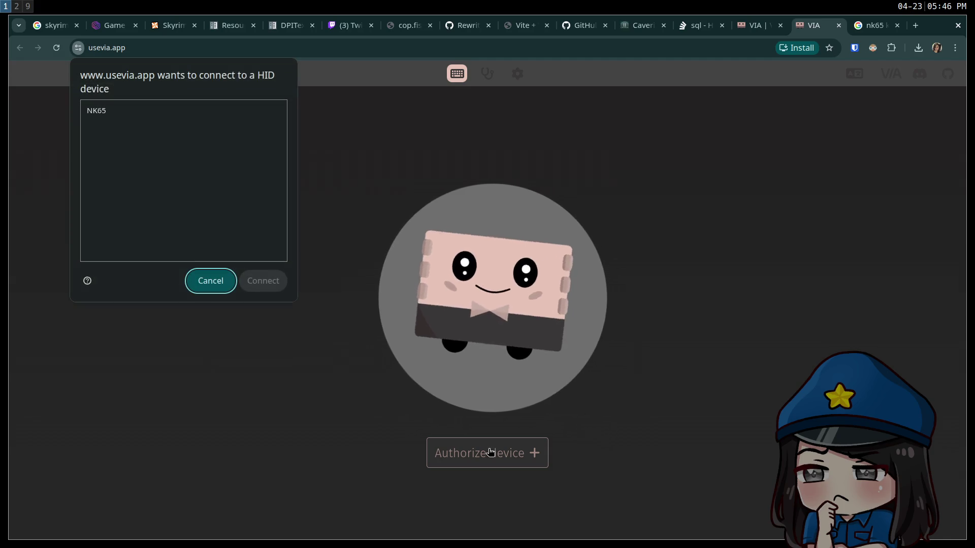
{"action": "left_click", "coordinate": [105, 114]}
{"action": "left_click", "coordinate": [255, 278]}
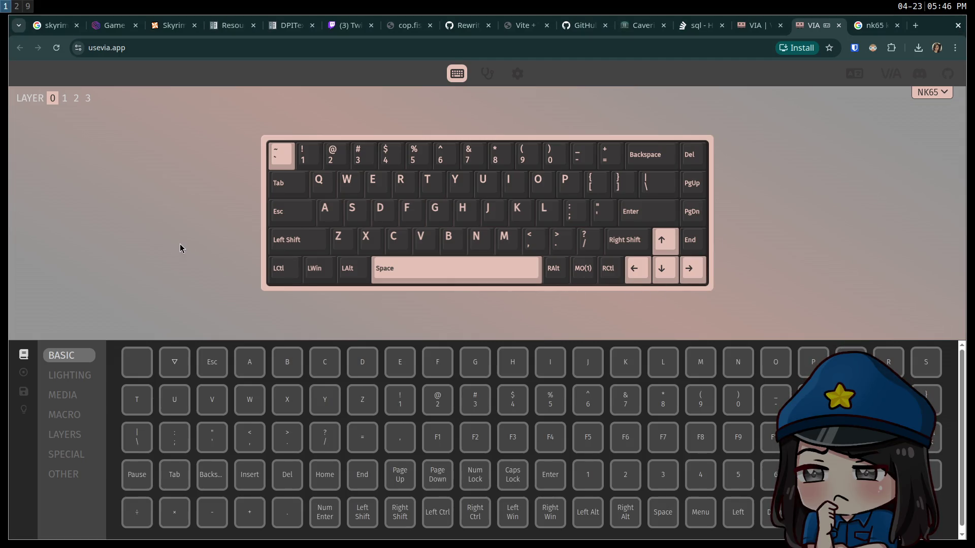
{"action": "key", "text": "super+2"}
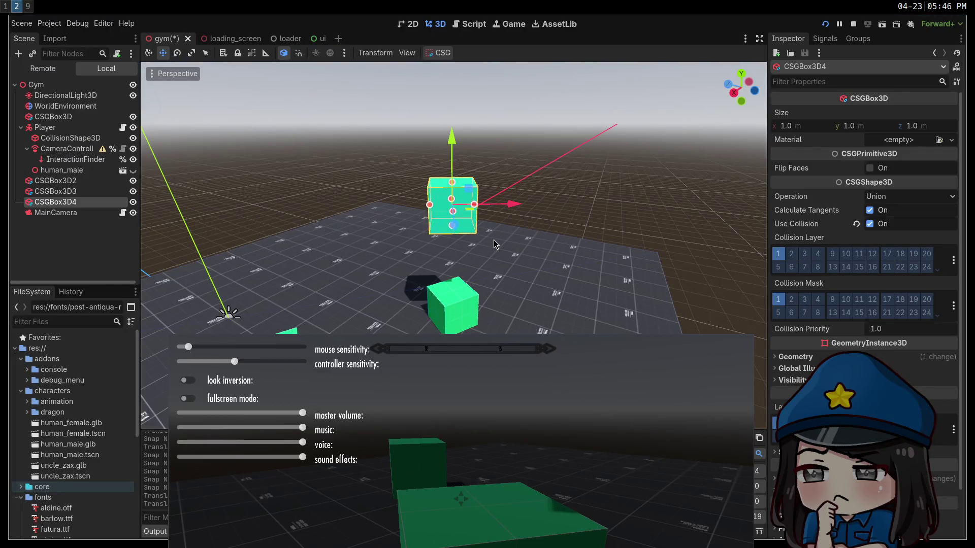
Raise and frame CSGBox3D4, then stop the running game with F8
{"action": "key", "text": "Up"}
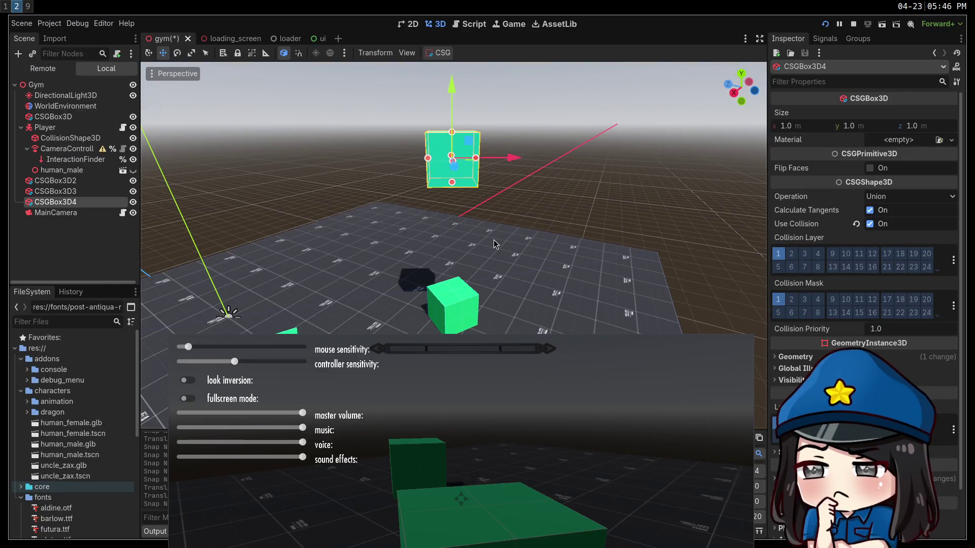
{"action": "key", "text": "Up"}
{"action": "key", "text": "Up"}
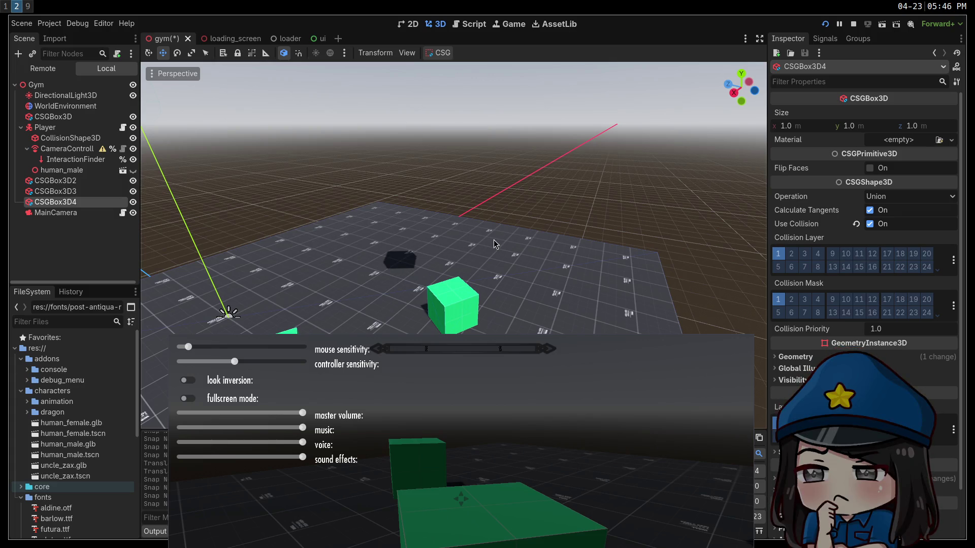
{"action": "key", "text": "f"}
{"action": "key", "text": "Up"}
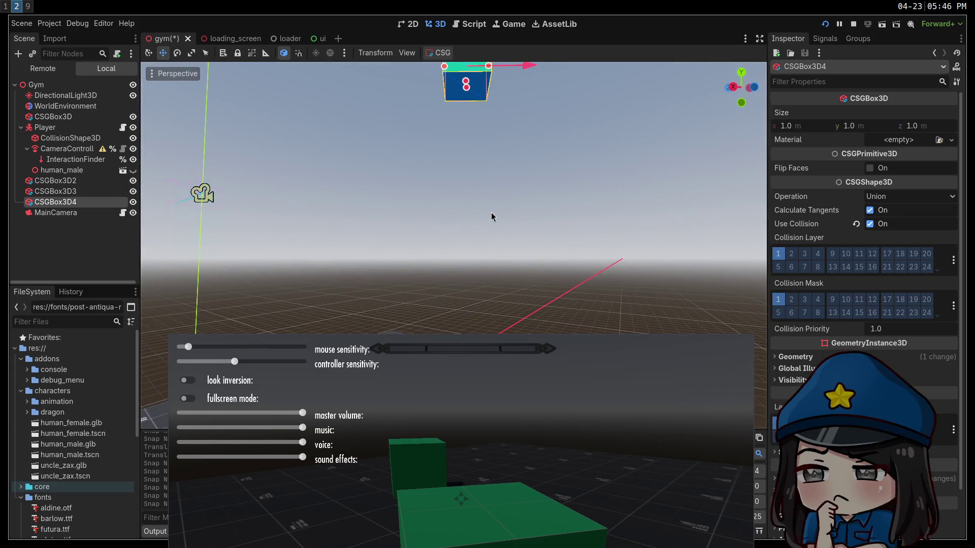
{"action": "key", "text": "F8"}
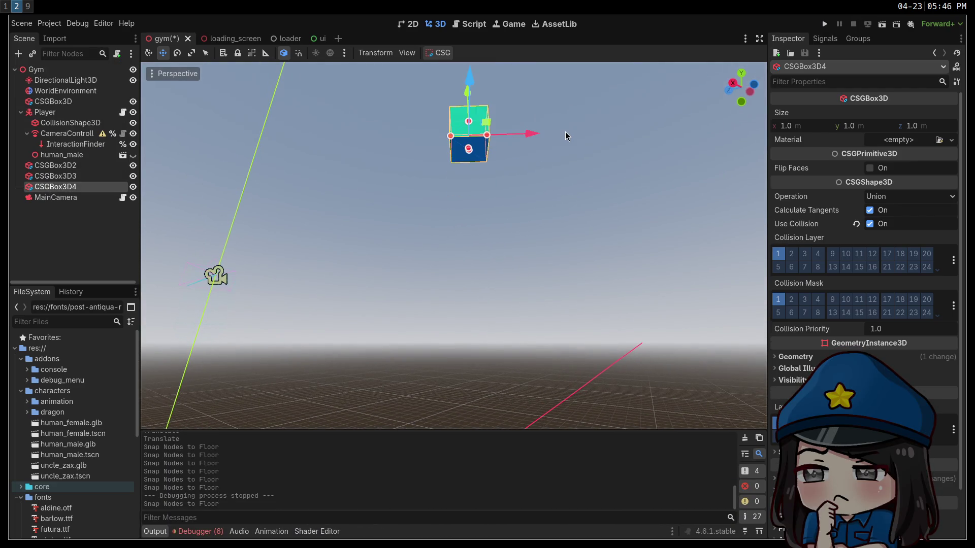
{"action": "key", "text": "Page_Down"}
{"action": "key", "text": "Page_Down"}
{"action": "key", "text": "Page_Down"}
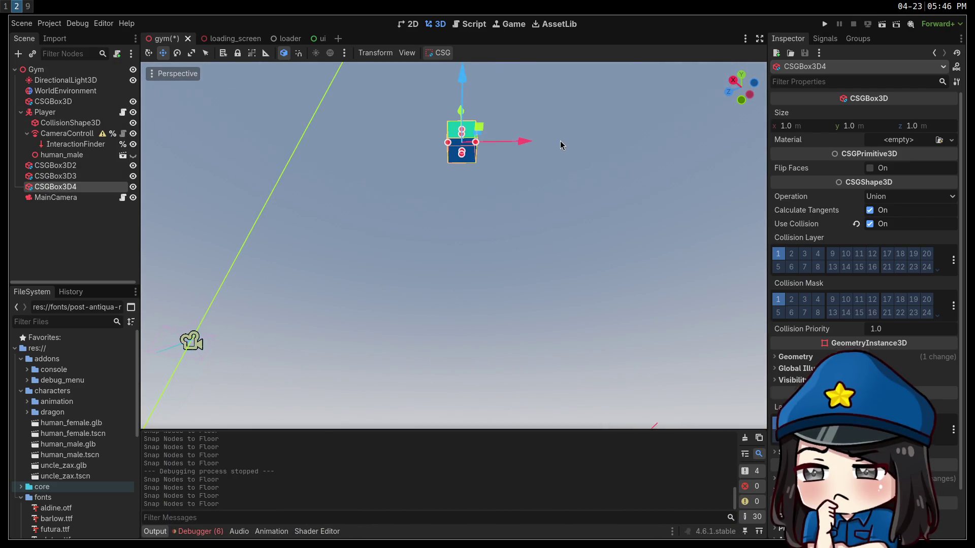
{"action": "key", "text": "super+1"}
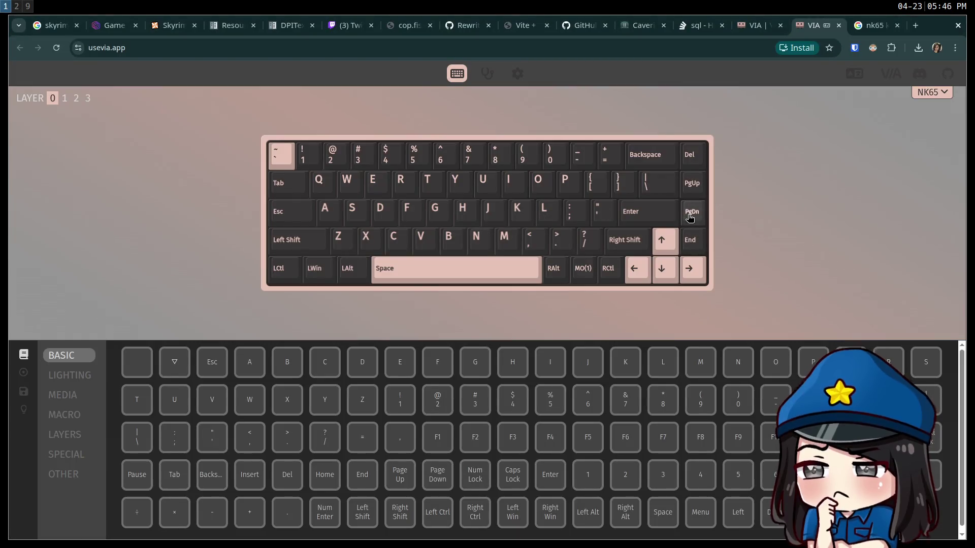
{"action": "key", "text": "super+2"}
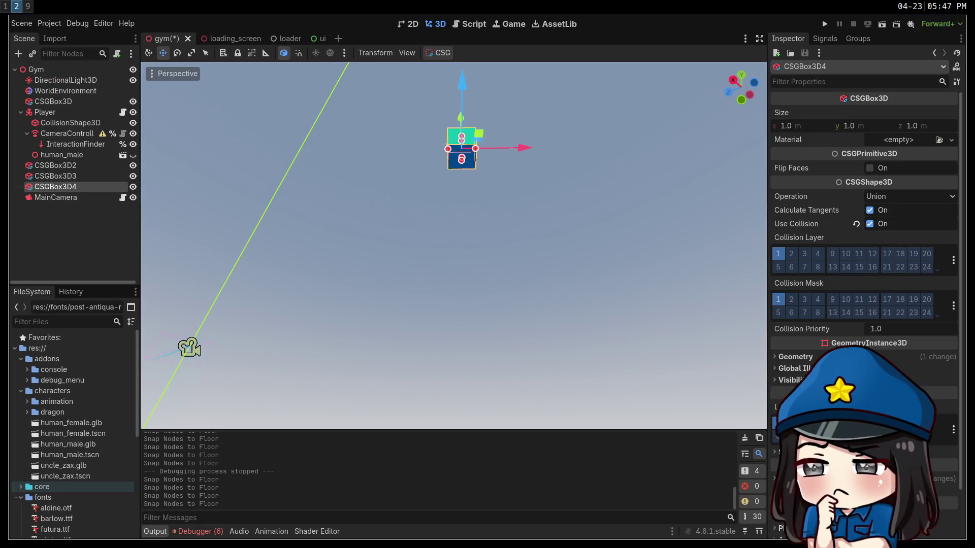
Snap CSGBox3D4 toward the floor and drag it down to hover near the green cubes
{"action": "key", "text": "Page_Down"}
{"action": "key", "text": "Page_Down"}
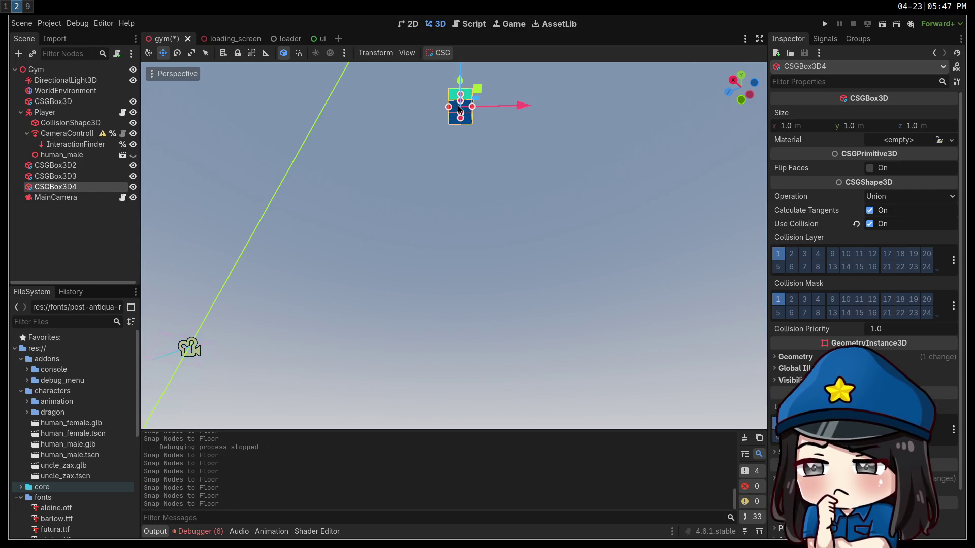
{"action": "key", "text": "Page_Down"}
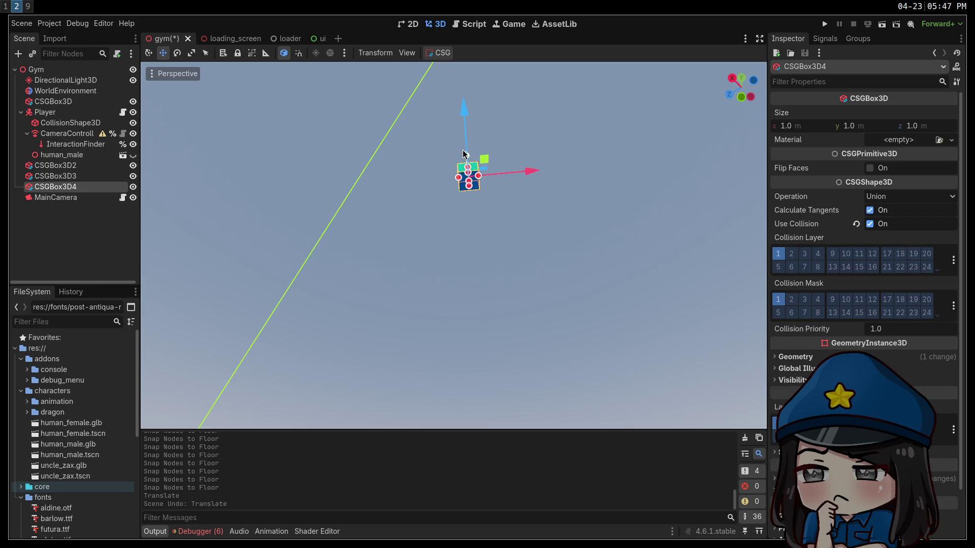
{"action": "left_click_drag", "start_coordinate": [463, 154], "coordinate": [491, 421]}
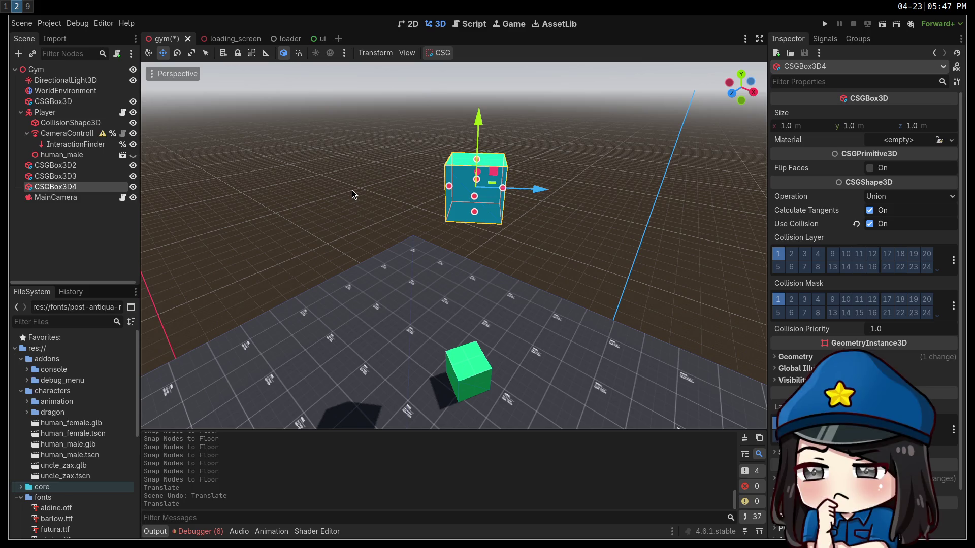
{"action": "key", "text": "Page_Down"}
{"action": "left_click_drag", "start_coordinate": [355, 193], "coordinate": [391, 142]}
{"action": "mouse_move", "coordinate": [453, 149]}
{"action": "left_mouse_down"}
{"action": "mouse_move", "coordinate": [455, 235]}
{"action": "mouse_move", "coordinate": [509, 263]}
{"action": "left_mouse_up"}
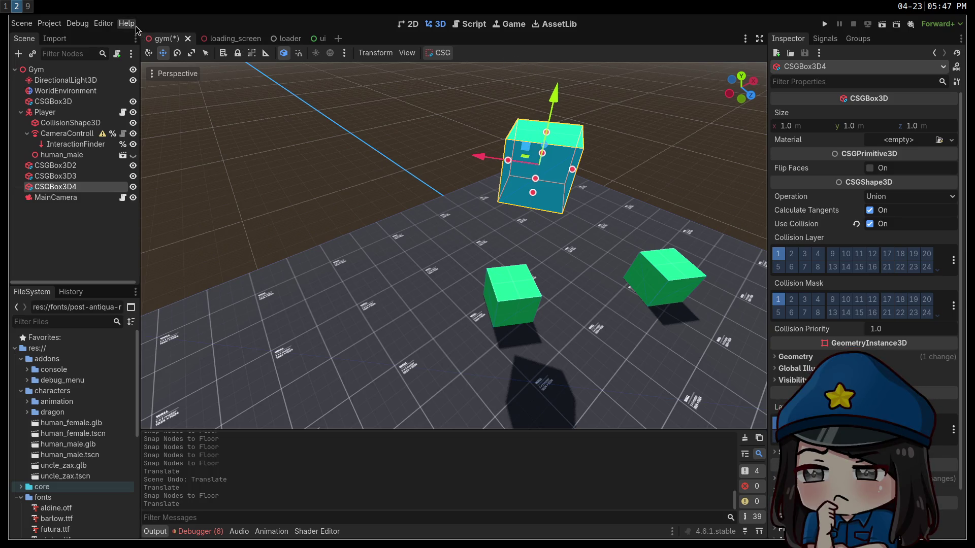
View the Help > About Godot information and close it with OK
{"action": "left_click", "coordinate": [104, 23]}
{"action": "left_click", "coordinate": [172, 118]}
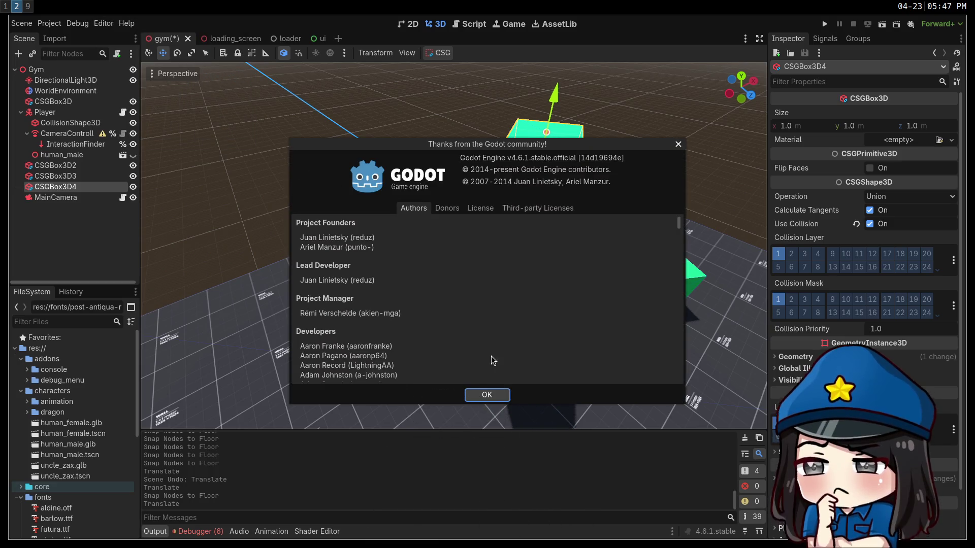
{"action": "left_click", "coordinate": [490, 395]}
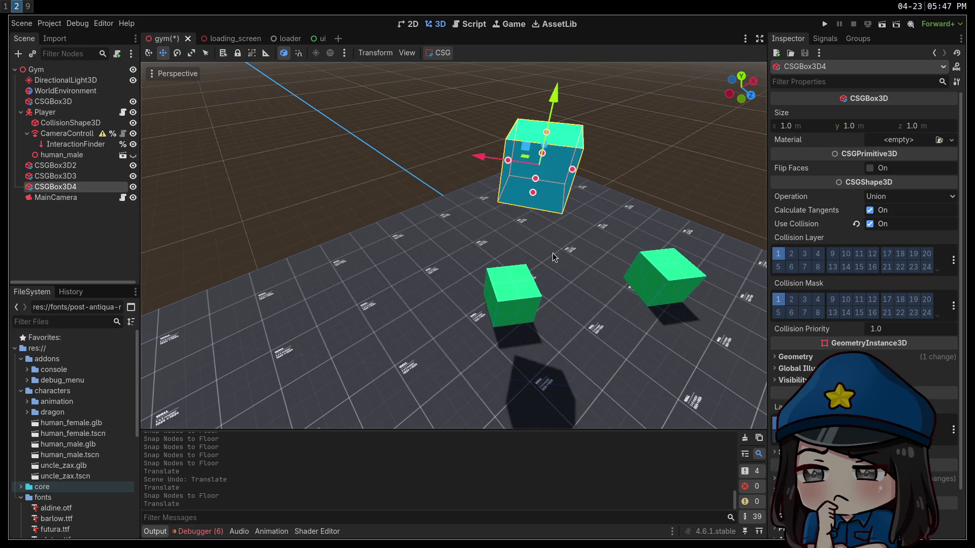
Lower CSGBox3D4 by -2.5 on Y so it rests on the green cube, then deselect it
{"action": "left_click_drag", "start_coordinate": [554, 257], "coordinate": [507, 236]}
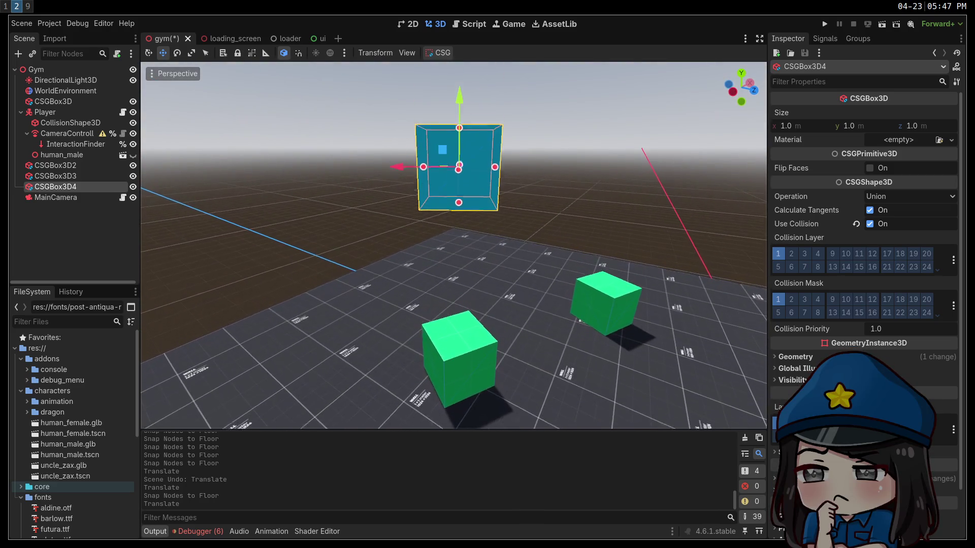
{"action": "mouse_move", "coordinate": [459, 98]}
{"action": "left_mouse_down"}
{"action": "mouse_move", "coordinate": [463, 270]}
{"action": "mouse_move", "coordinate": [461, 259]}
{"action": "left_mouse_up"}
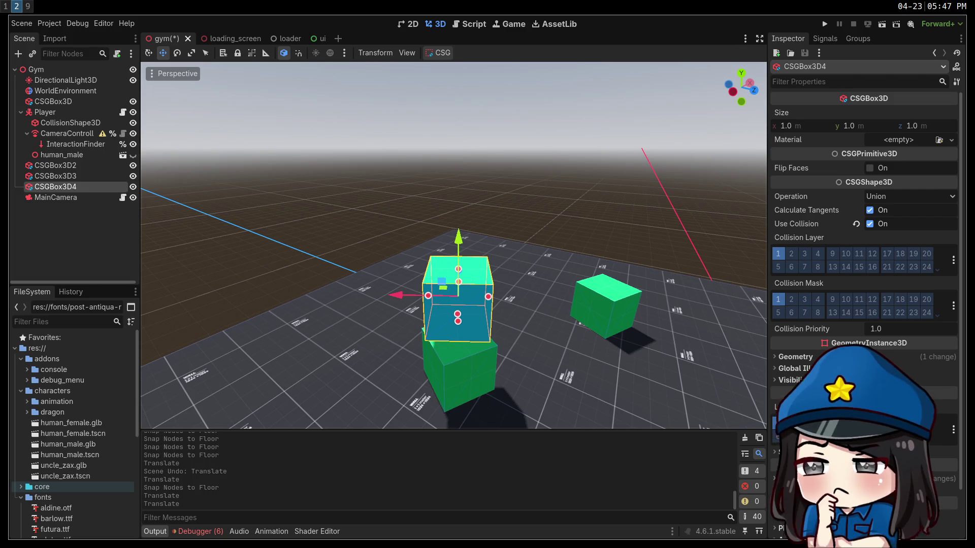
{"action": "scroll", "coordinate": [864, 254], "scroll_direction": "down", "scroll_amount": 3}
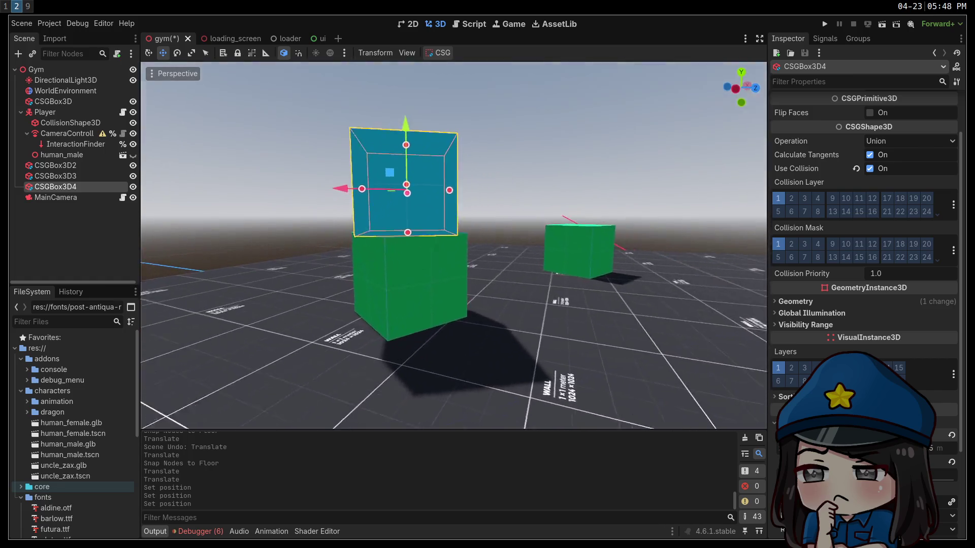
{"action": "left_click", "coordinate": [363, 212]}
Fly the viewport around the two-box stack and lone box, then run the game
{"action": "key", "text": "w"}
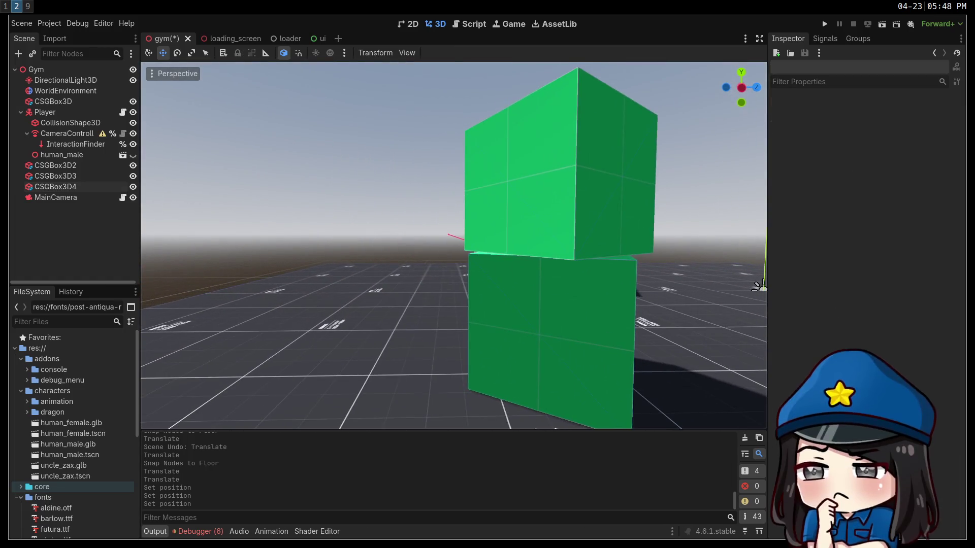
{"action": "key", "text": "s"}
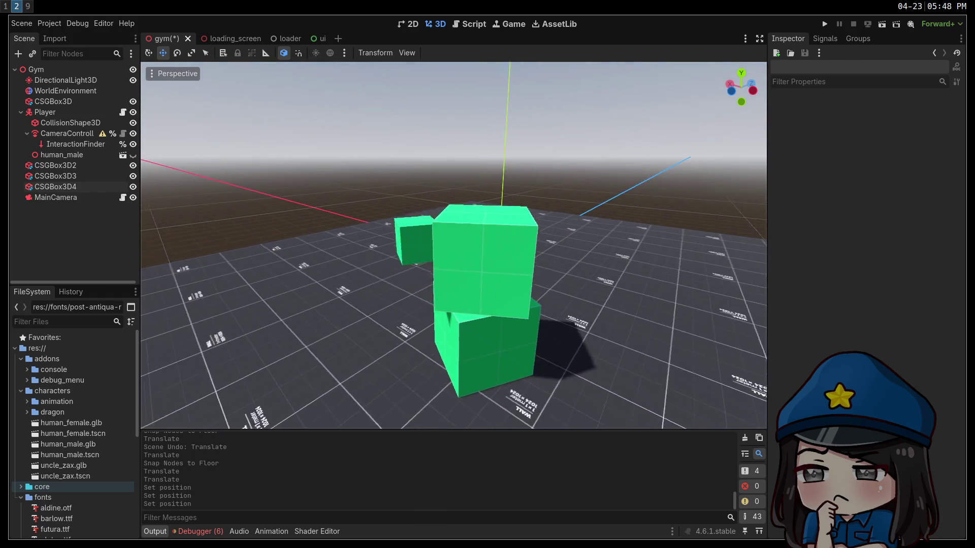
{"action": "key", "text": "d"}
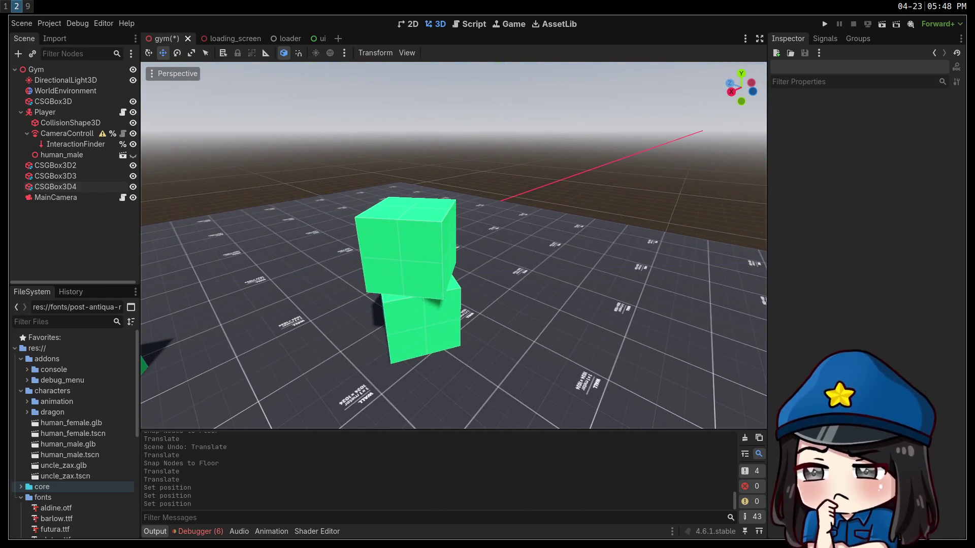
{"action": "key", "text": "s"}
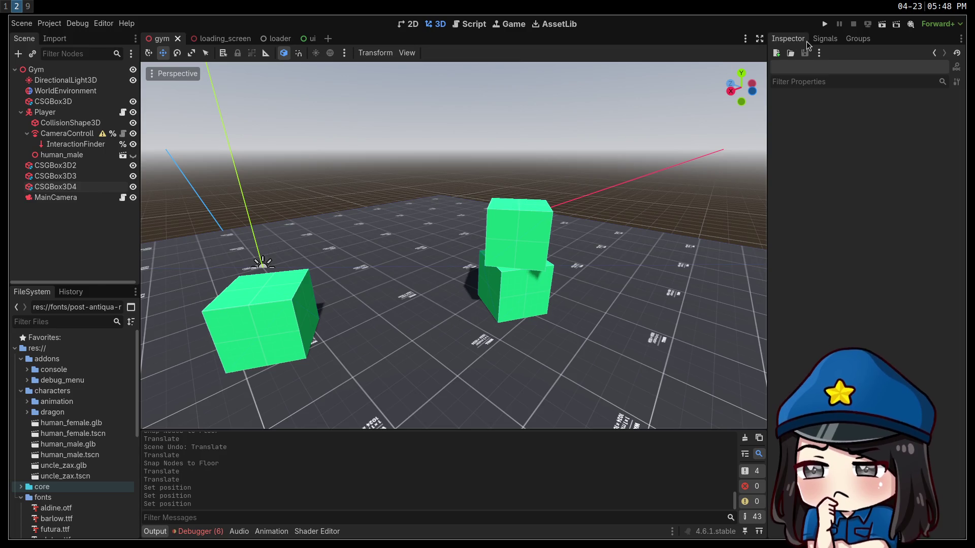
{"action": "left_click", "coordinate": [822, 27]}
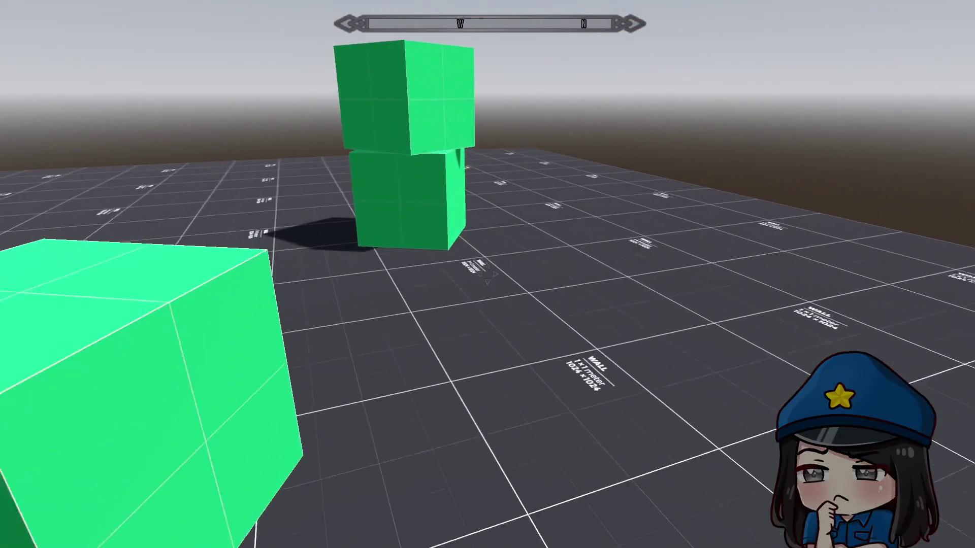
Run forward and jump onto the cube stack, then leave it and walk toward the green cube
{"action": "key", "text": "s"}
{"action": "key", "text": "w"}
{"action": "key", "text": "space"}
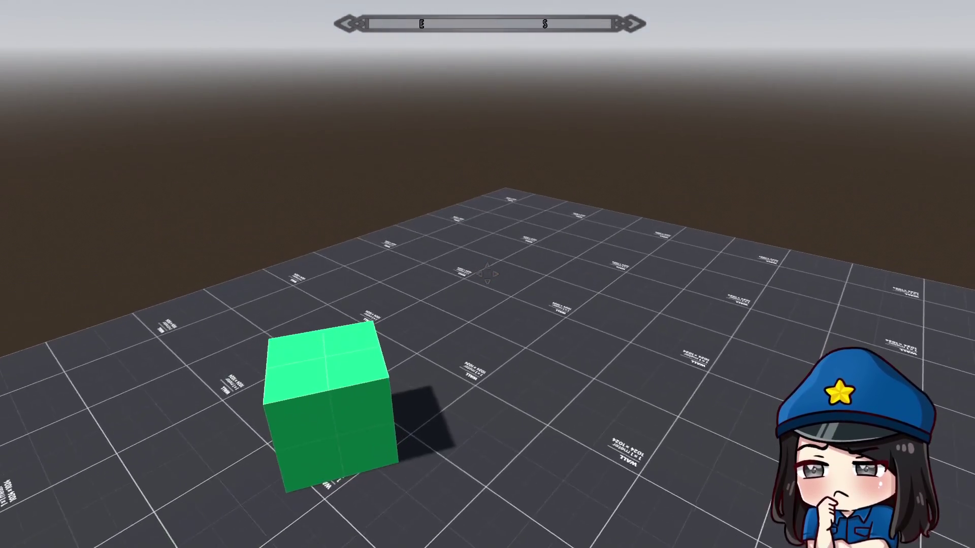
{"action": "key", "text": "w"}
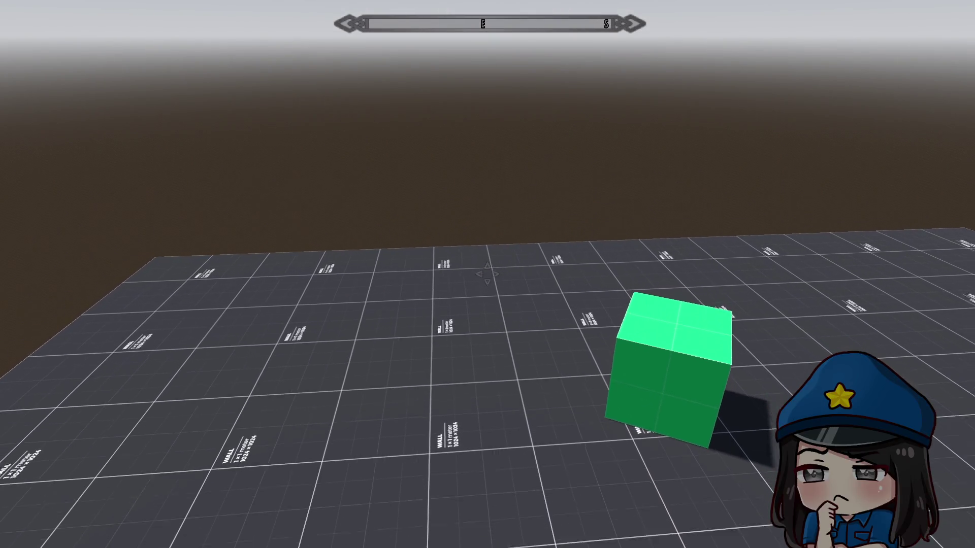
{"action": "key", "text": "w"}
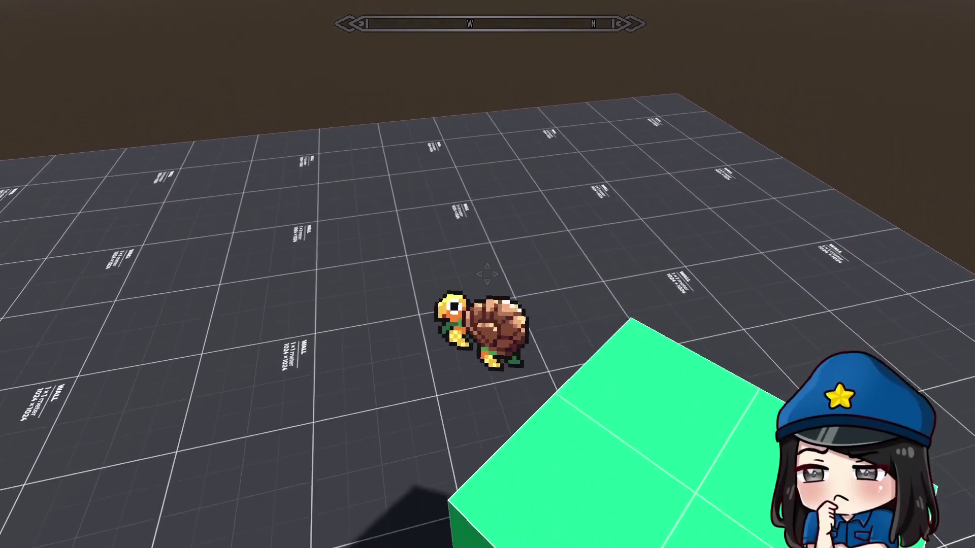
Jump up onto the green cube, turning east and then toward the two-cube stack
{"action": "key", "text": "w"}
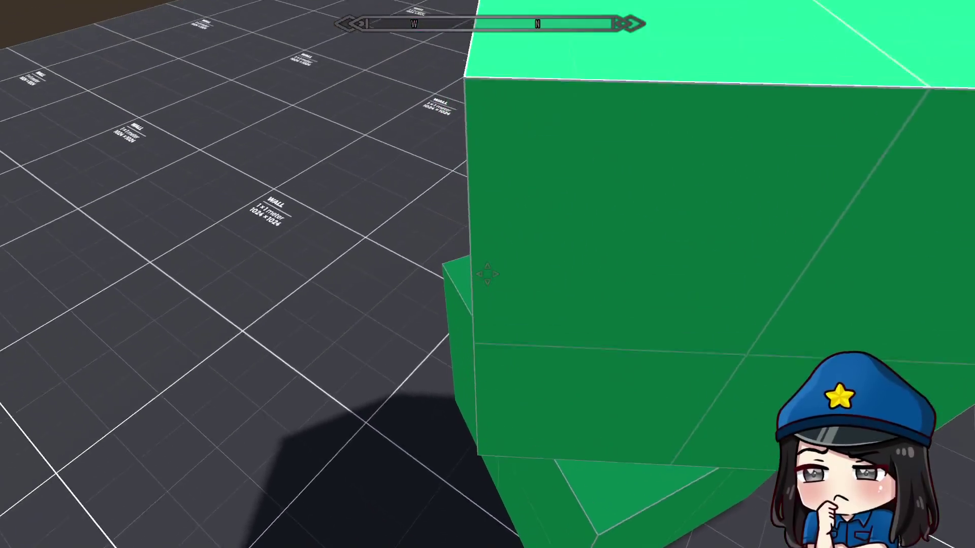
{"action": "key", "text": "space"}
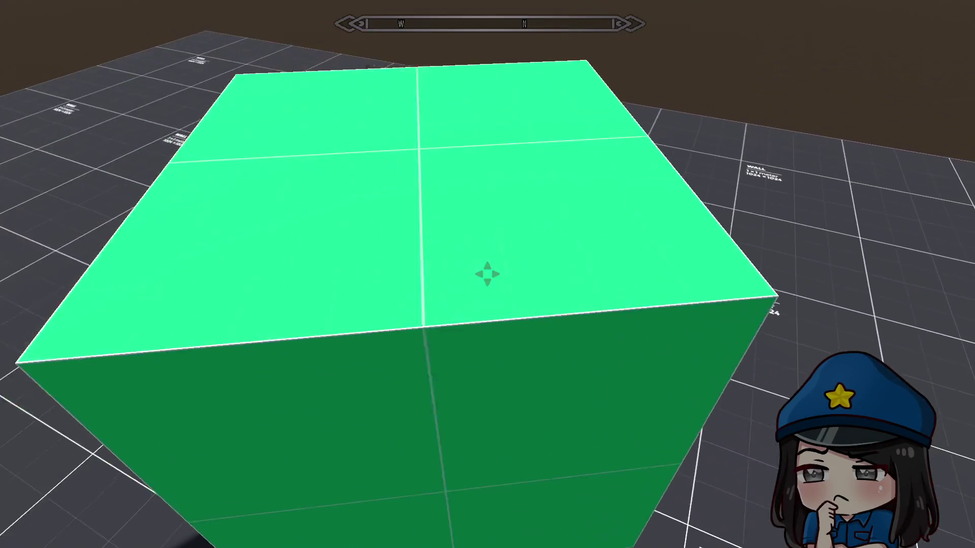
{"action": "key", "text": "space"}
{"action": "key", "text": "space"}
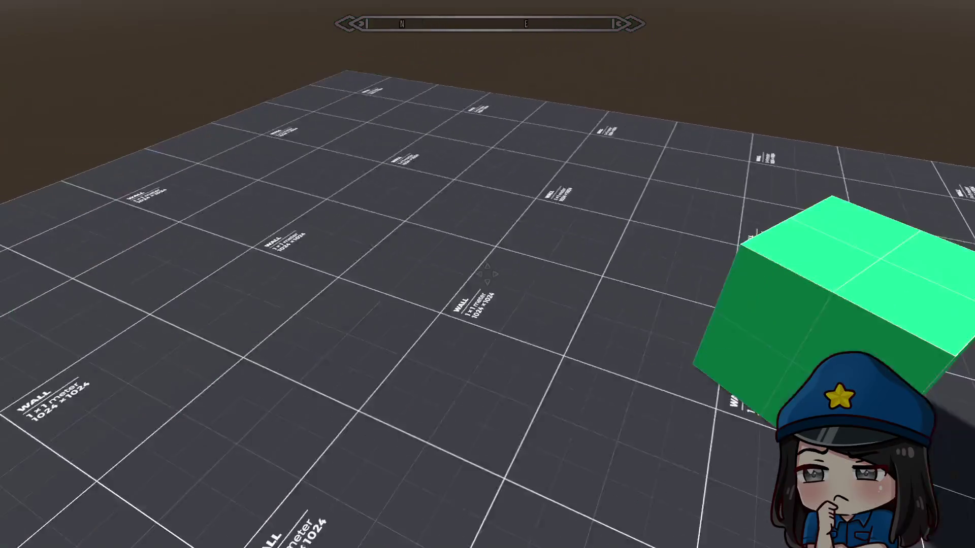
{"action": "key", "text": "space"}
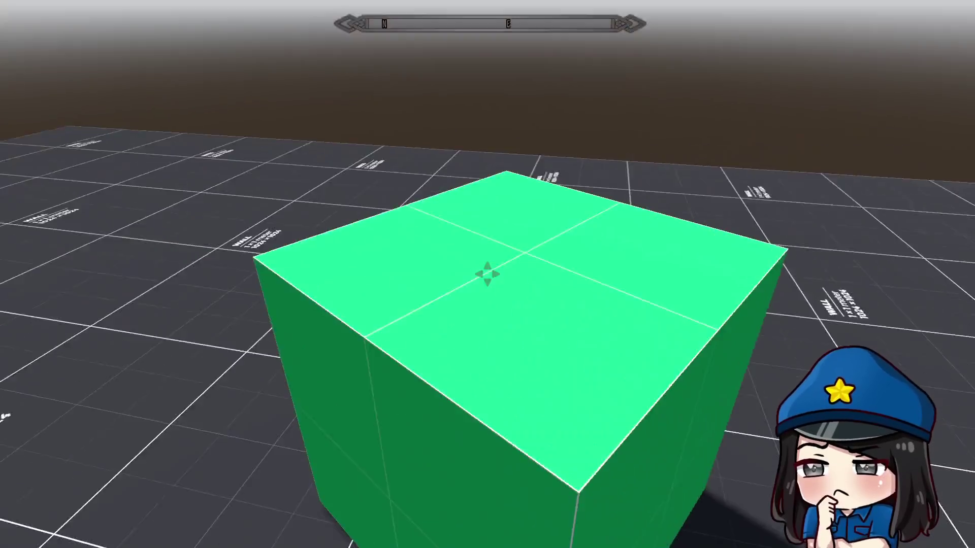
{"action": "key", "text": "space"}
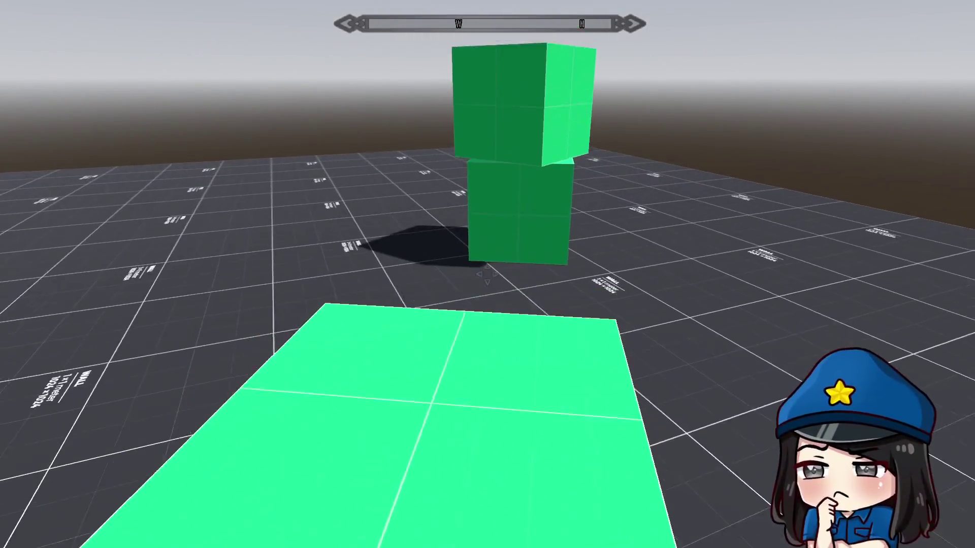
{"action": "key", "text": "space"}
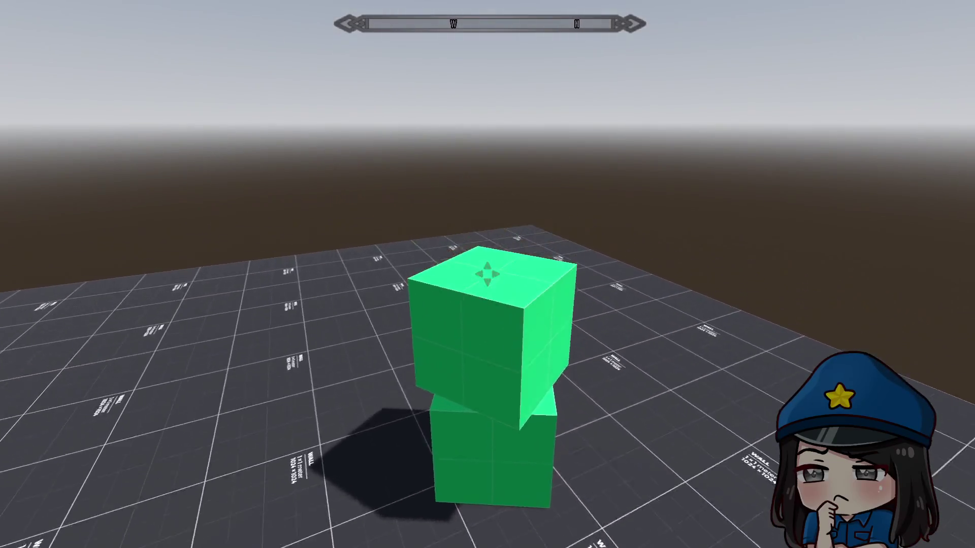
Move across the floor and jump repeatedly over and onto the green cubes
{"action": "key", "text": "w"}
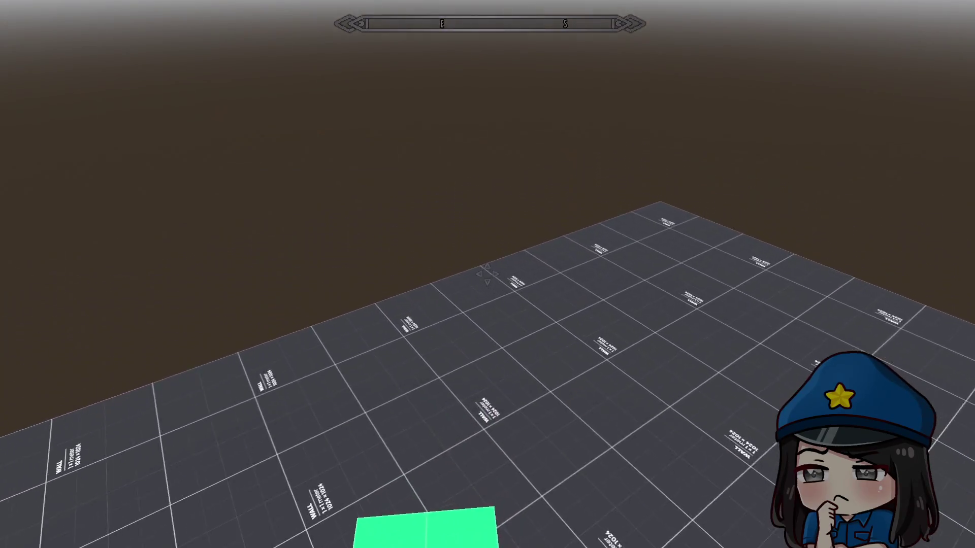
{"action": "key", "text": "space"}
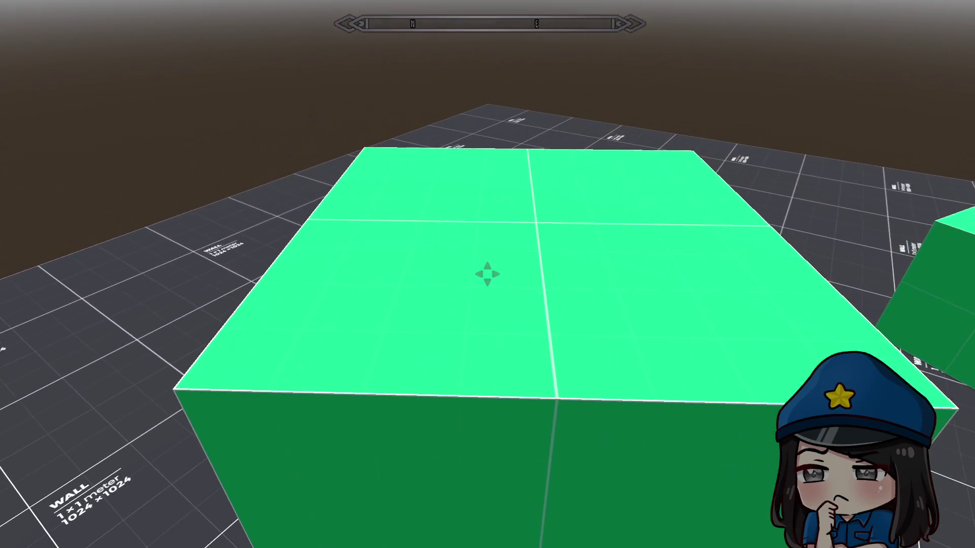
{"action": "key", "text": "space"}
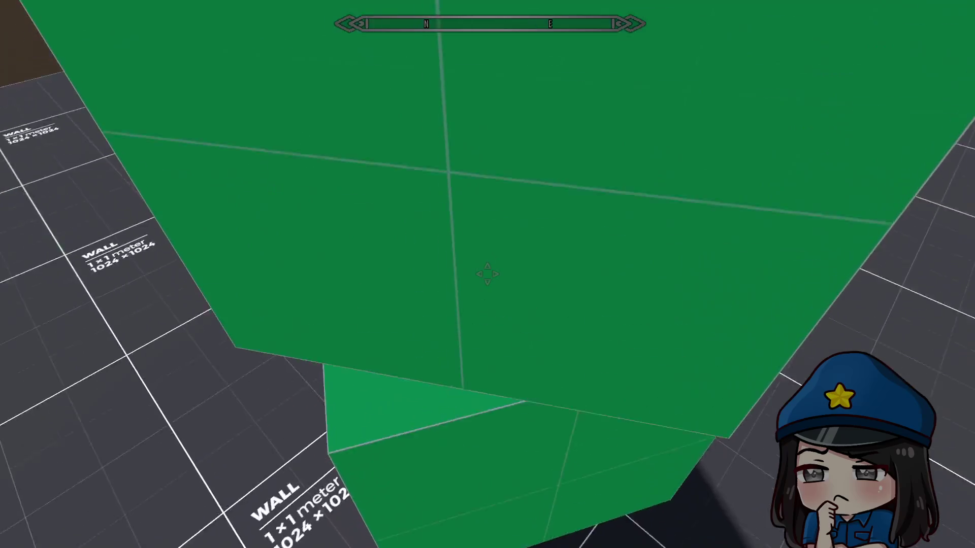
{"action": "key", "text": "space"}
{"action": "key", "text": "space"}
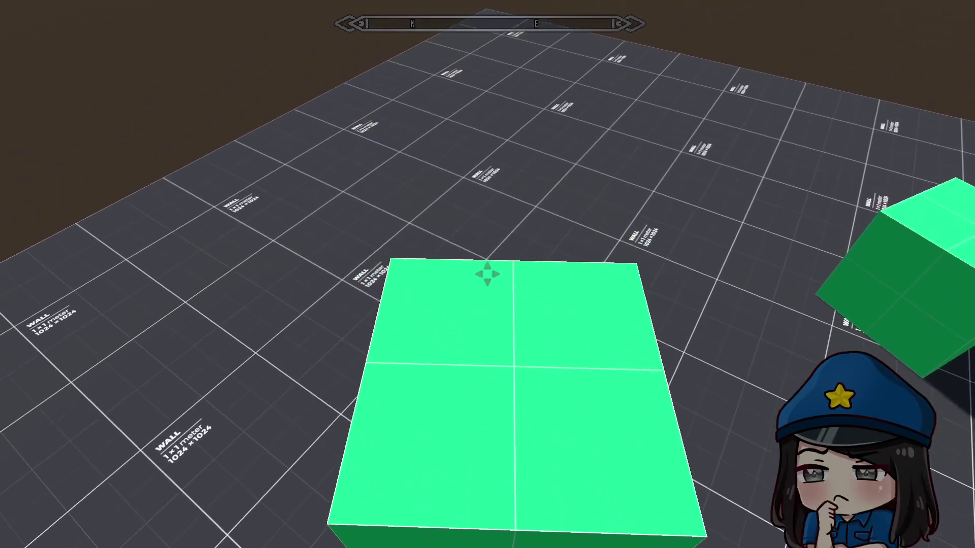
{"action": "key", "text": "space"}
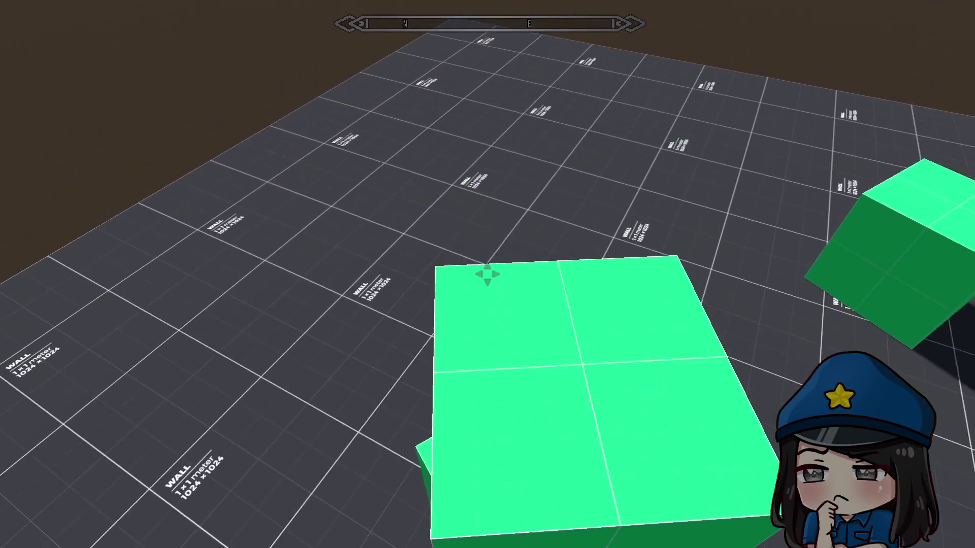
{"action": "key", "text": "space"}
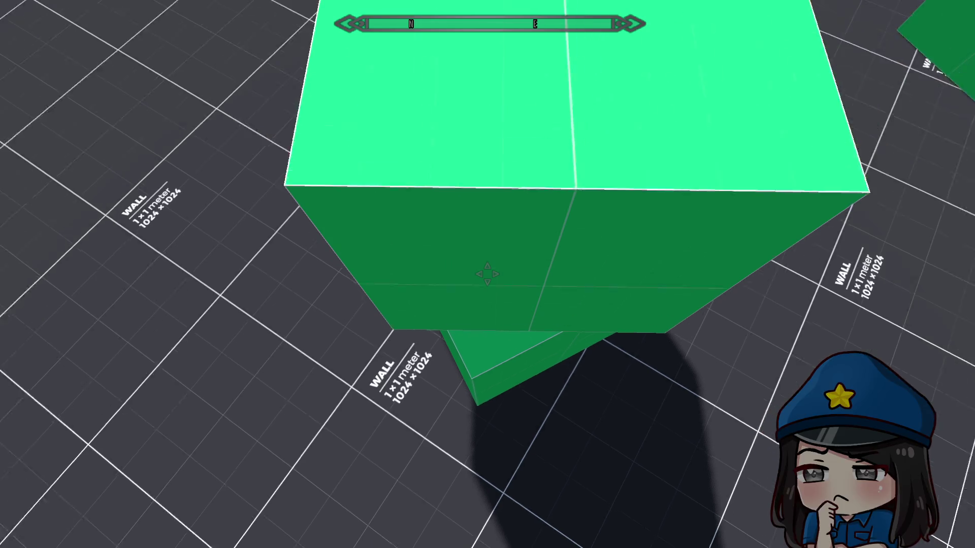
{"action": "key", "text": "space"}
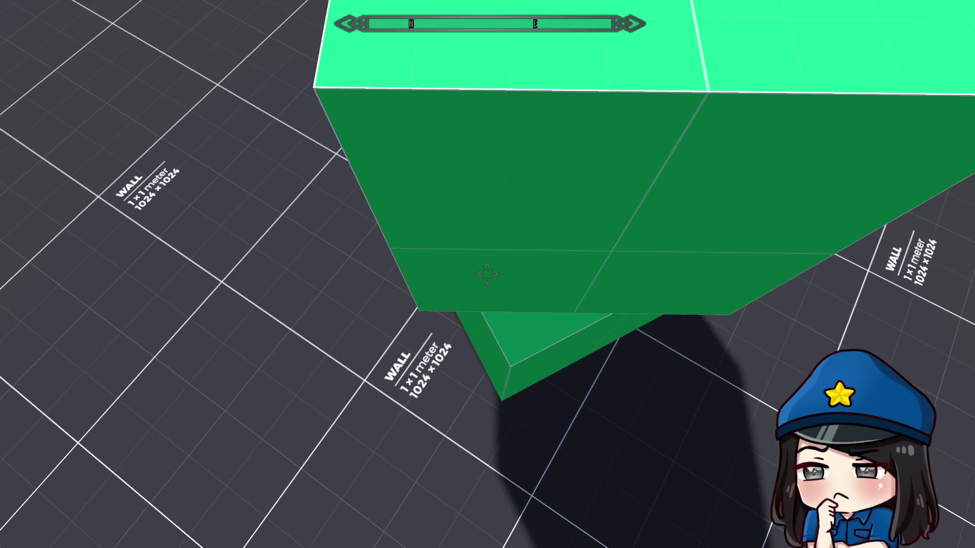
{"action": "key", "text": "space"}
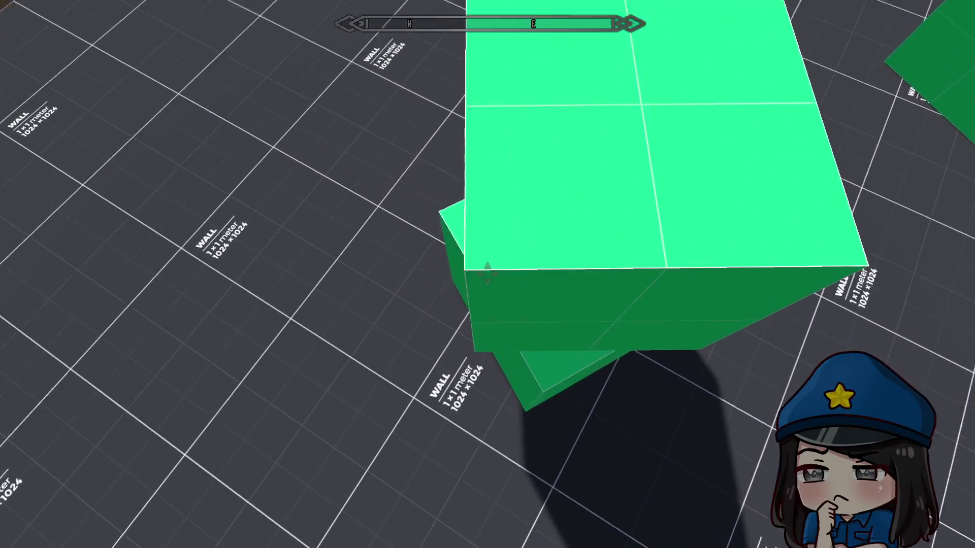
{"action": "key", "text": "space"}
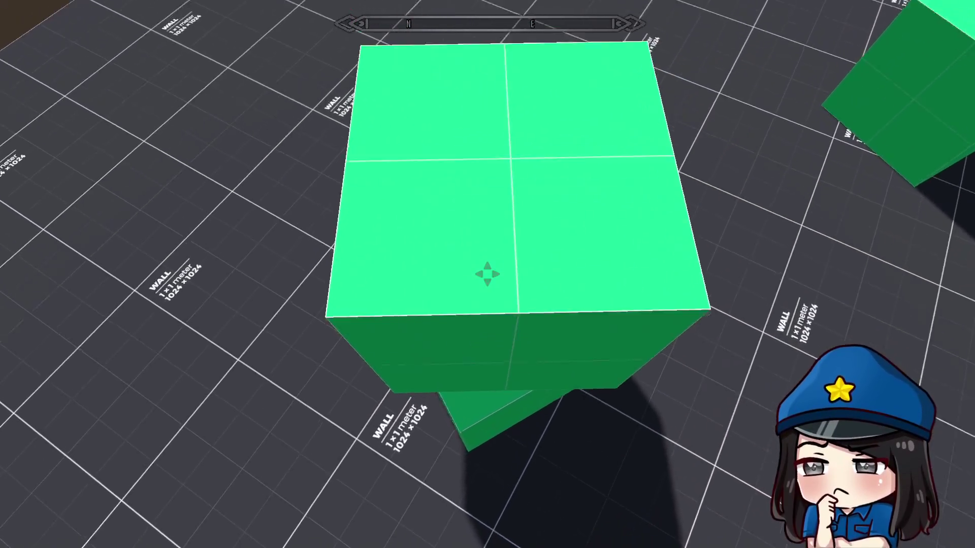
{"action": "key", "text": "space"}
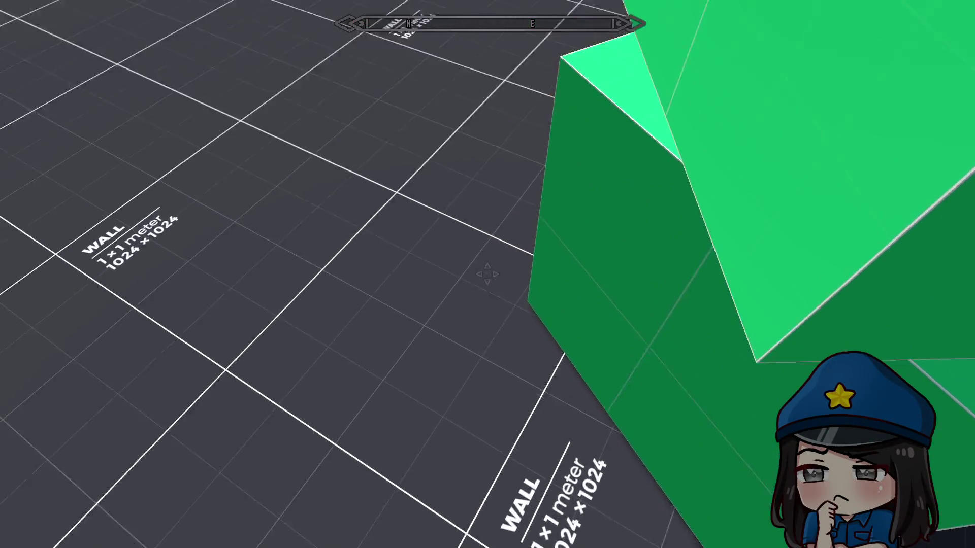
Walk to the large green box, jump above it, drop down and move against the stack
{"action": "mouse_move", "coordinate": [487, 274]}
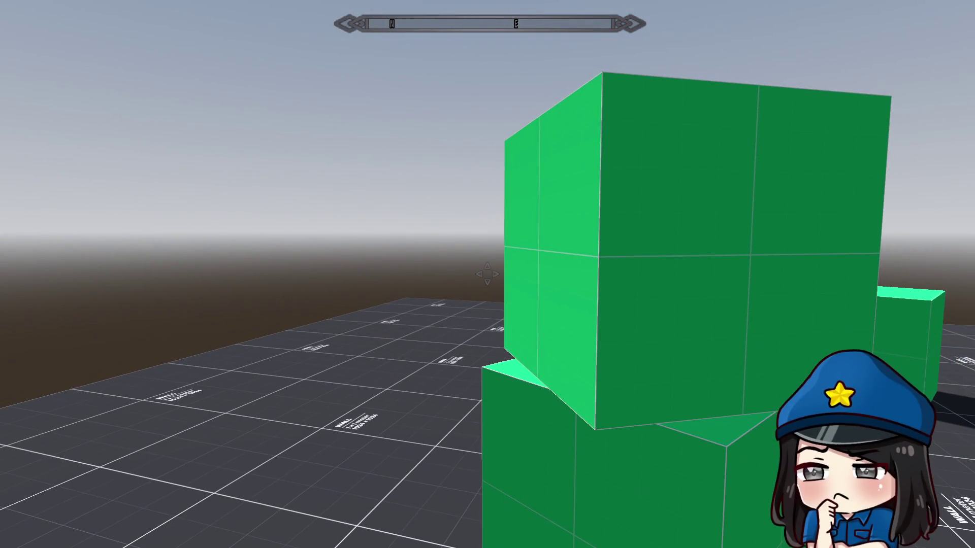
{"action": "key", "text": "w"}
{"action": "key", "text": "space"}
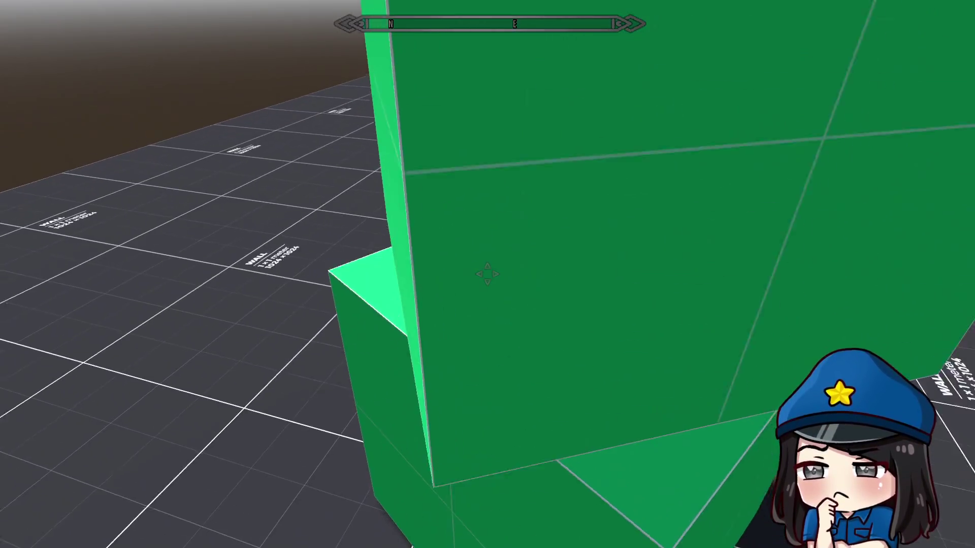
{"action": "key", "text": "space"}
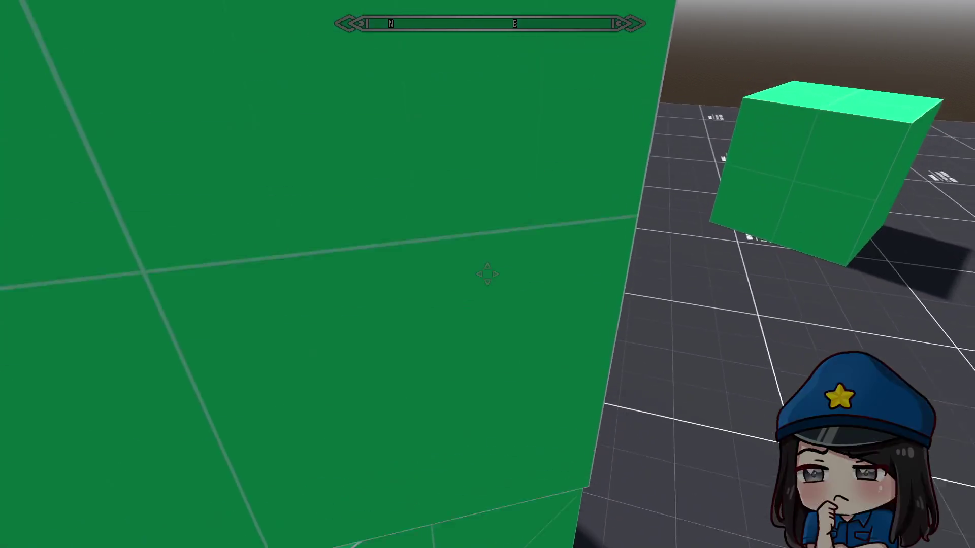
{"action": "key", "text": "space"}
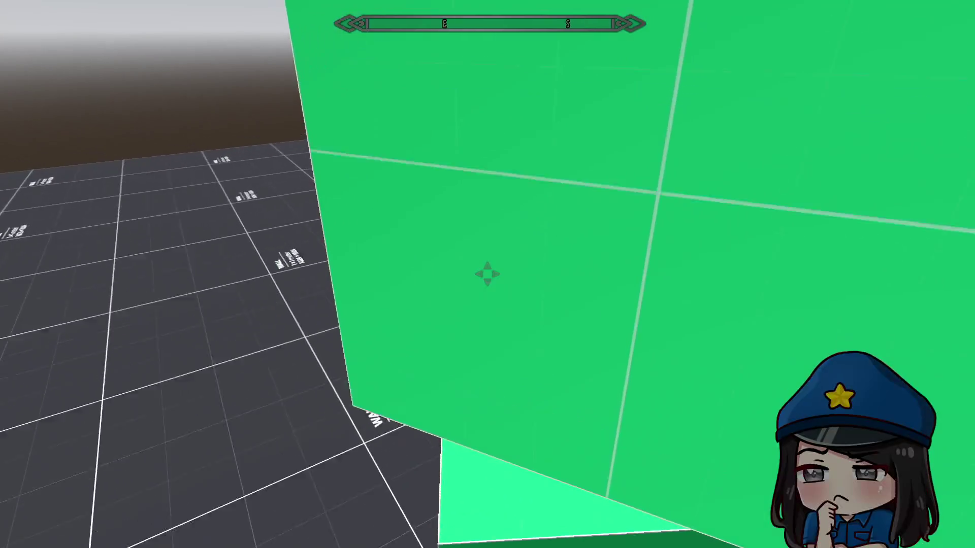
{"action": "key", "text": "space"}
{"action": "key", "text": "s"}
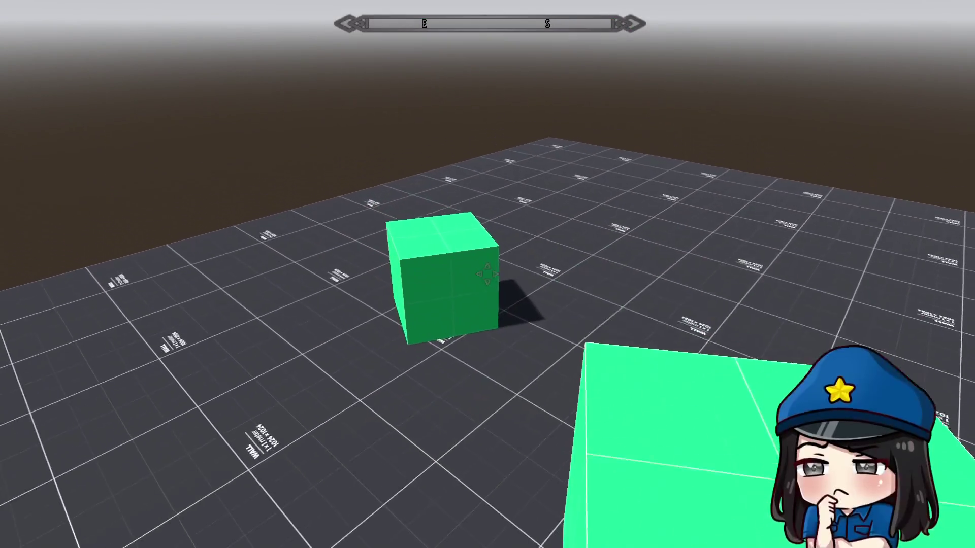
{"action": "key", "text": "space"}
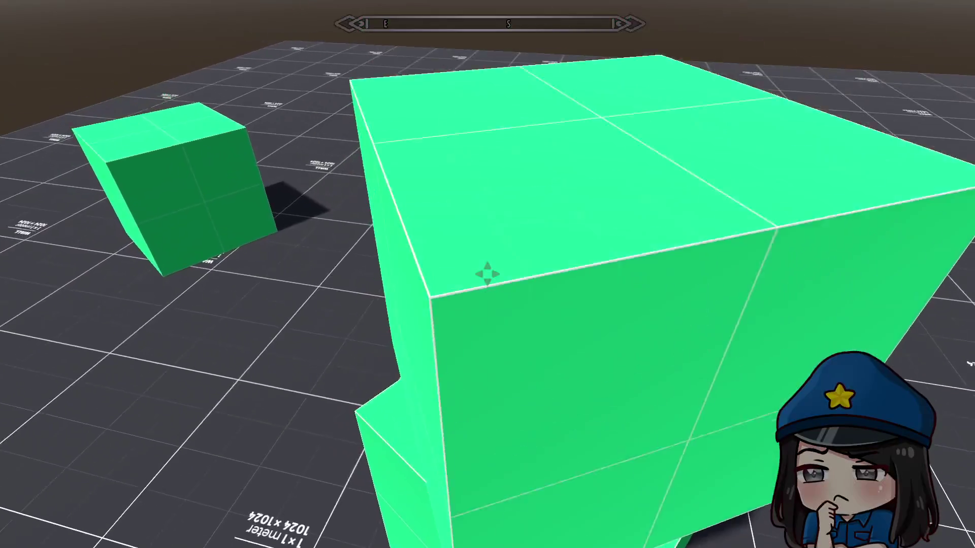
Turn south-west, hop on and off the green box, and back away to view the stack
{"action": "key", "text": "space"}
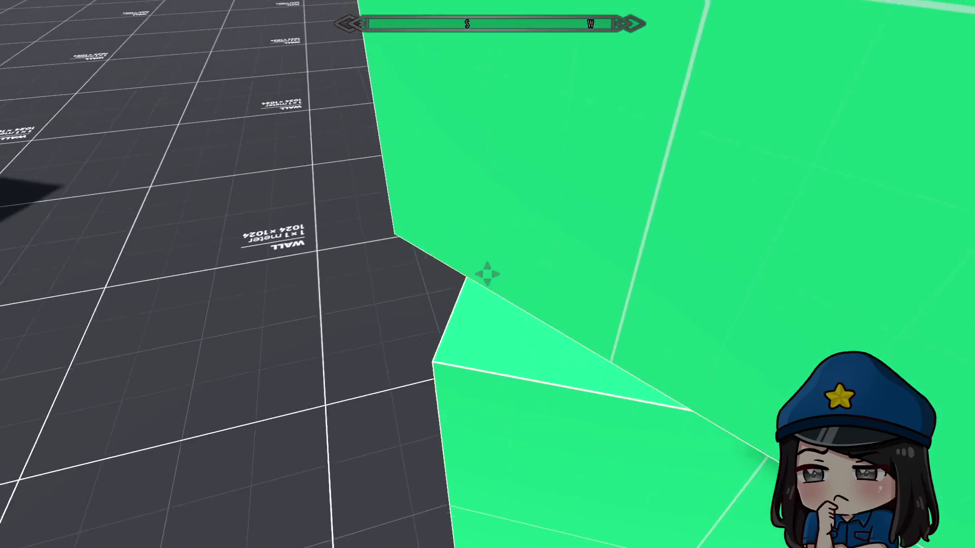
{"action": "key", "text": "s"}
{"action": "key", "text": "space"}
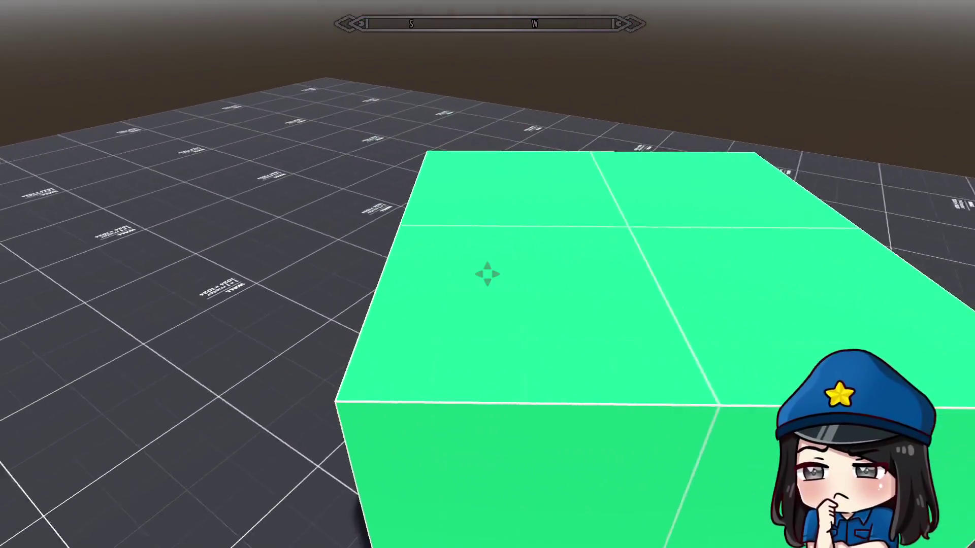
{"action": "key", "text": "s"}
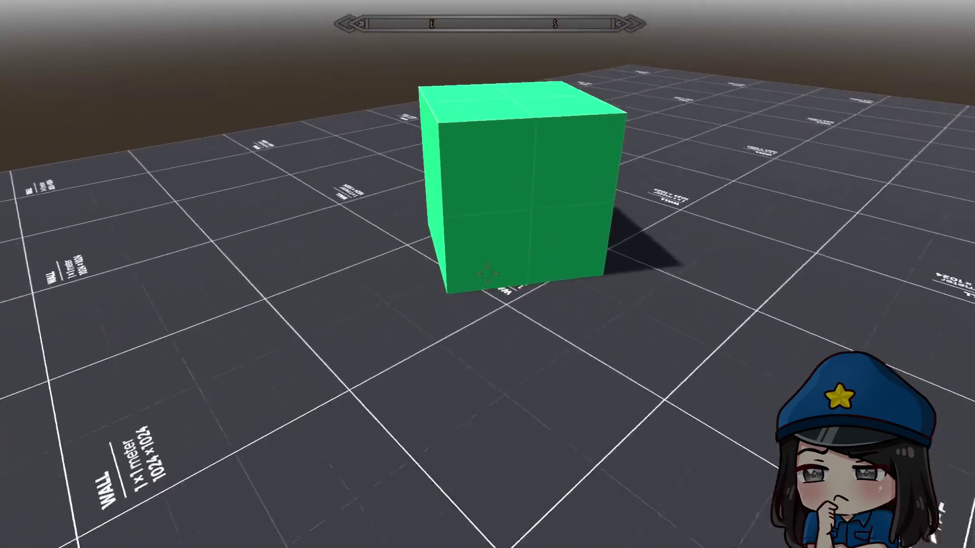
{"action": "key", "text": "w"}
{"action": "key", "text": "s"}
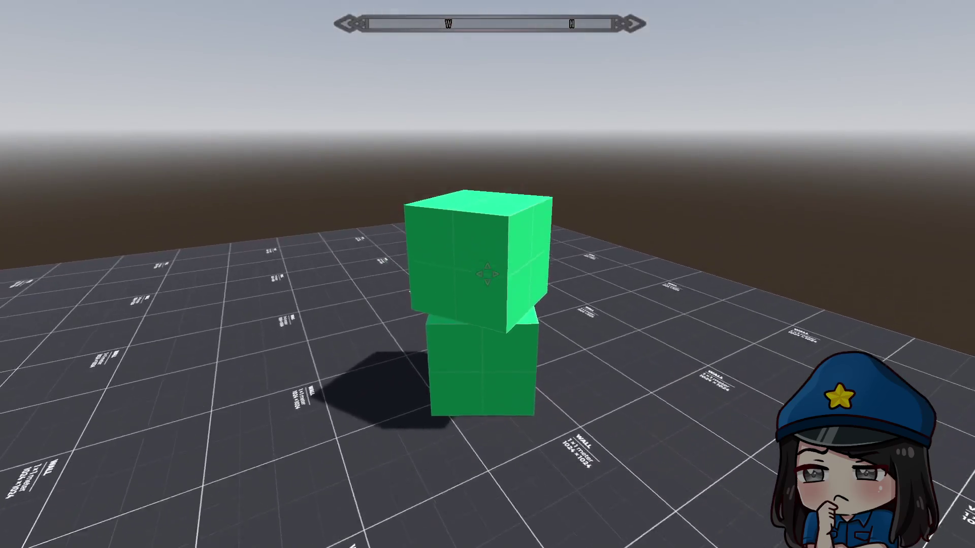
{"action": "key", "text": "s"}
{"action": "key", "text": "w"}
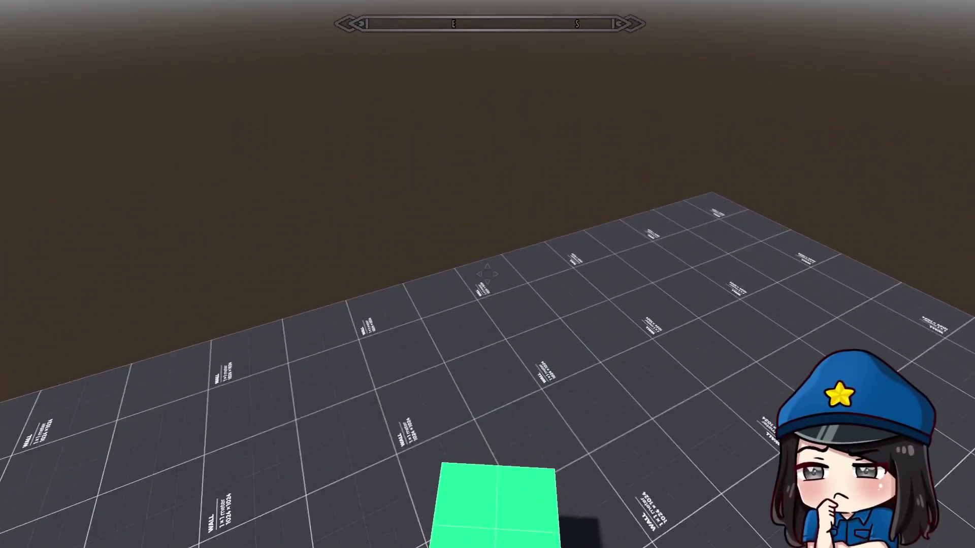
{"action": "key", "text": "s"}
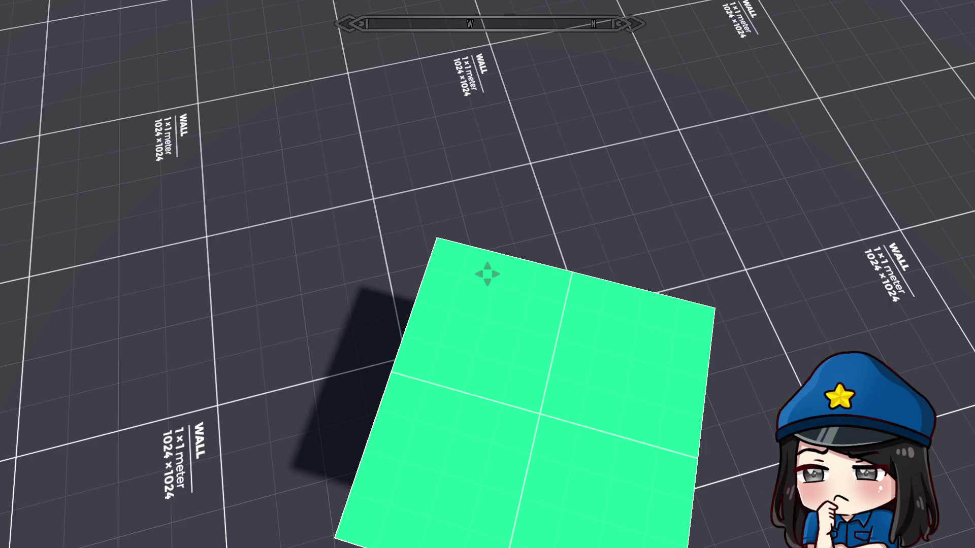
Strafe right, step back, move forward-left and strafe right again while the compass shows W and N
{"action": "key", "text": "d"}
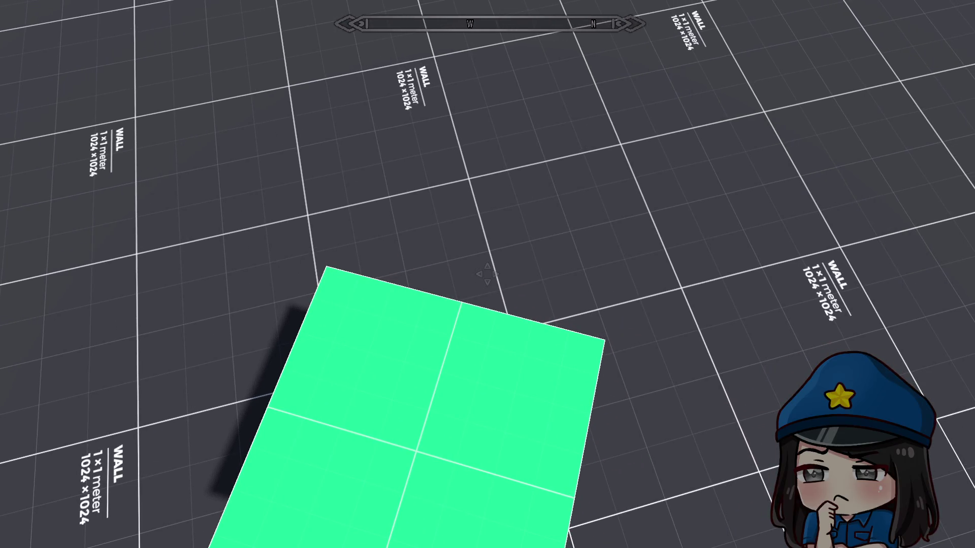
{"action": "key", "text": "s"}
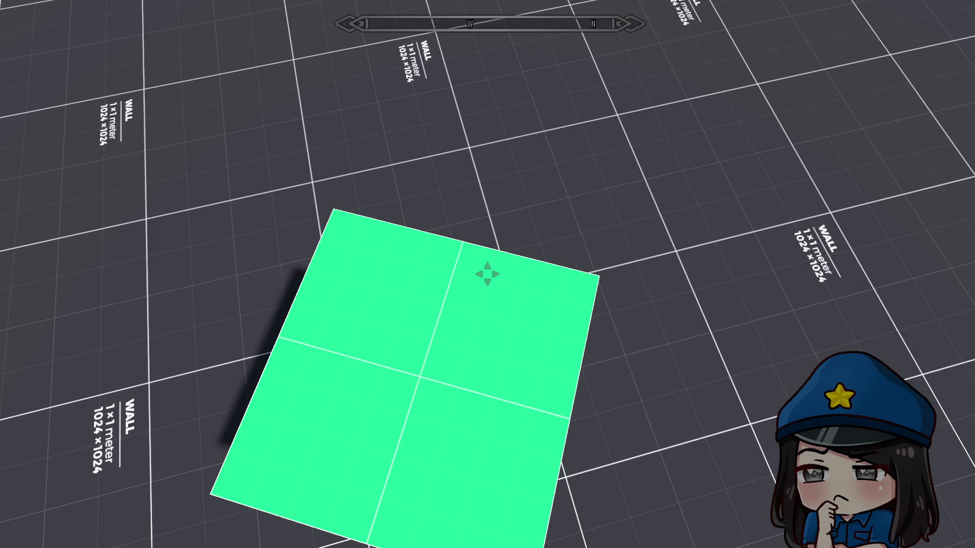
{"action": "key", "text": "w"}
{"action": "key", "text": "a"}
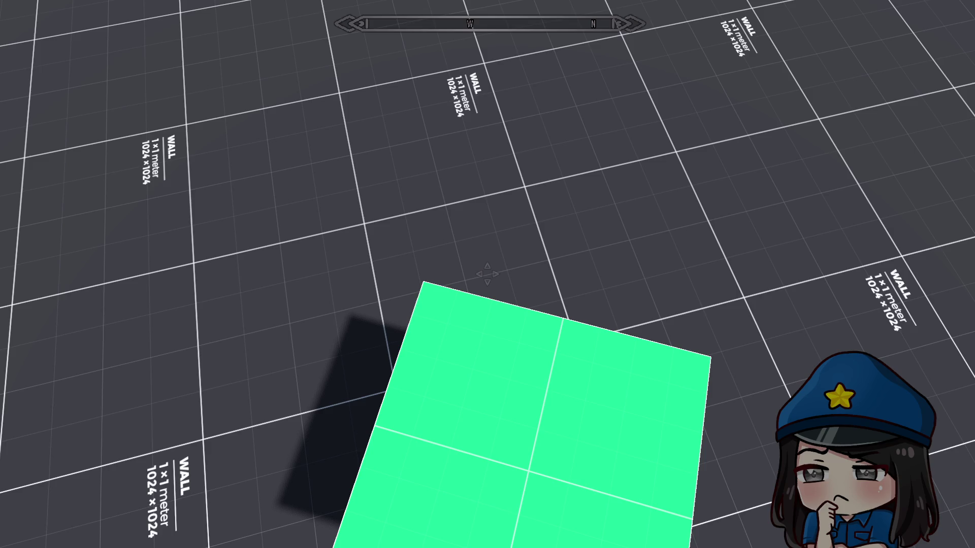
{"action": "key", "text": "d"}
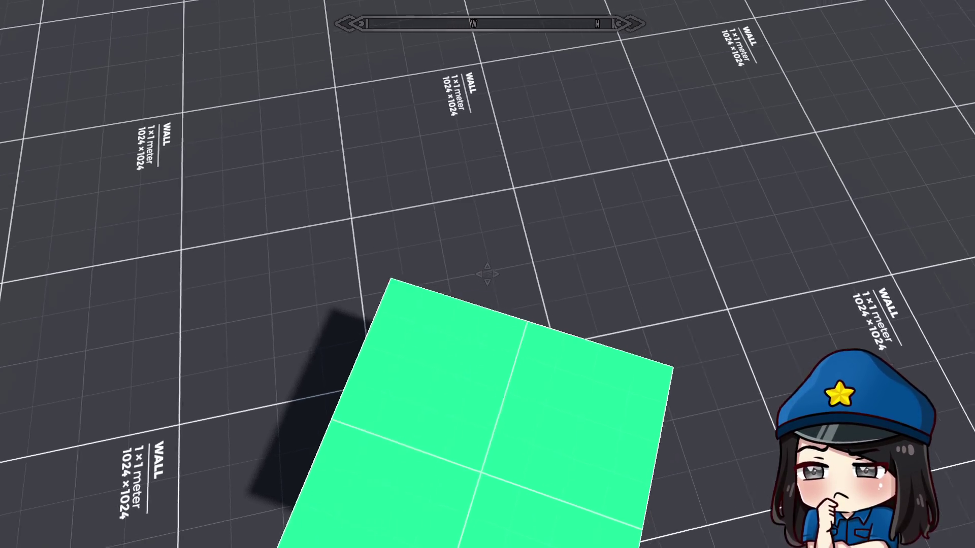
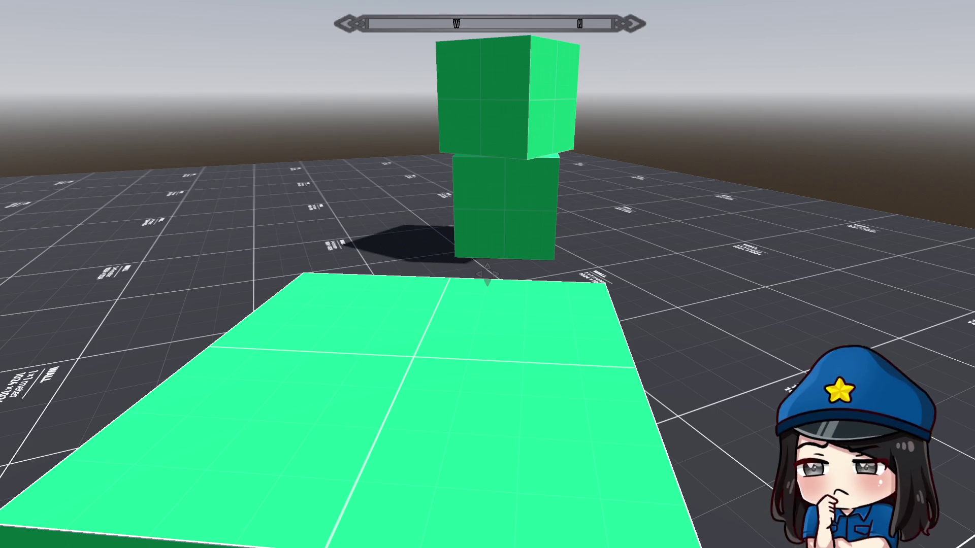
Walk backward in the running gym level to watch the compass bar headings change, then exit fullscreen with F11
{"action": "key", "text": "s"}
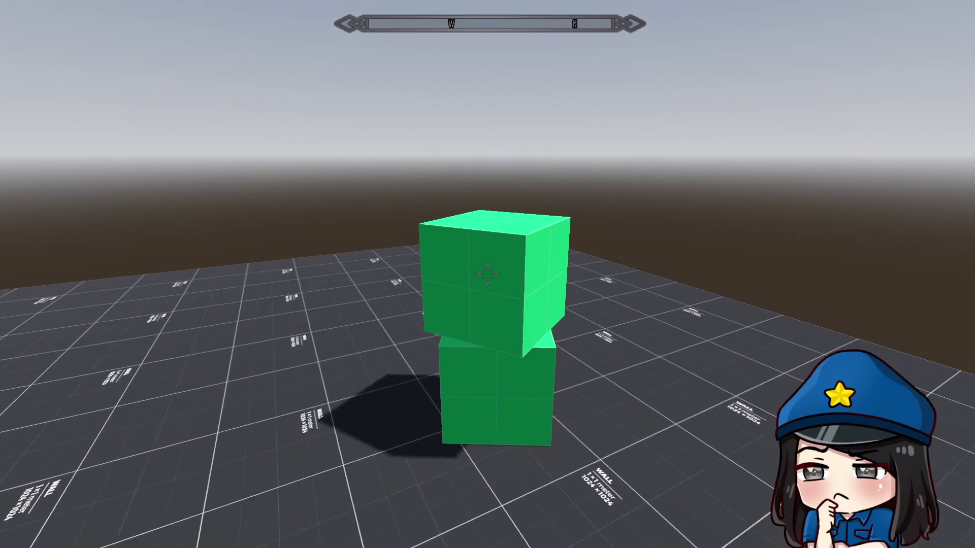
{"action": "mouse_move", "coordinate": [488, 274]}
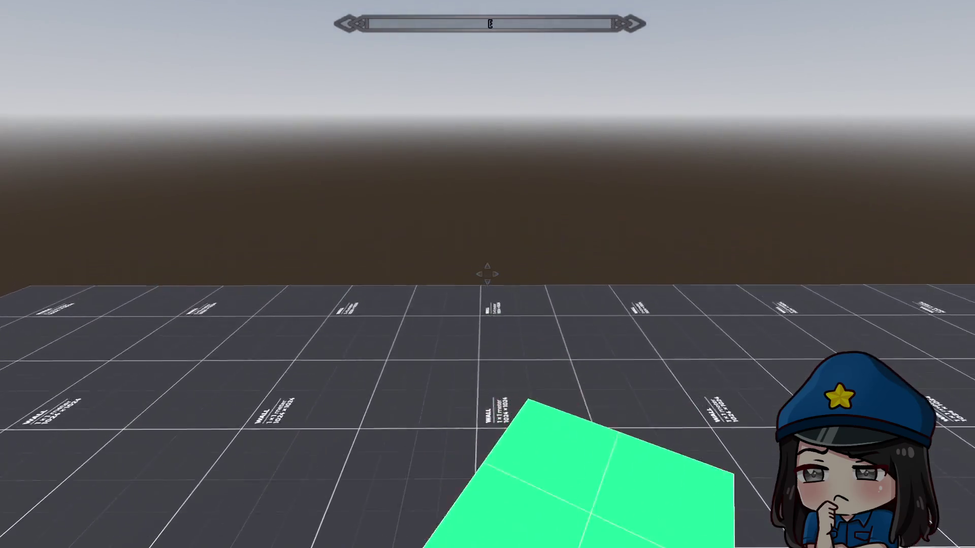
{"action": "key", "text": "F11"}
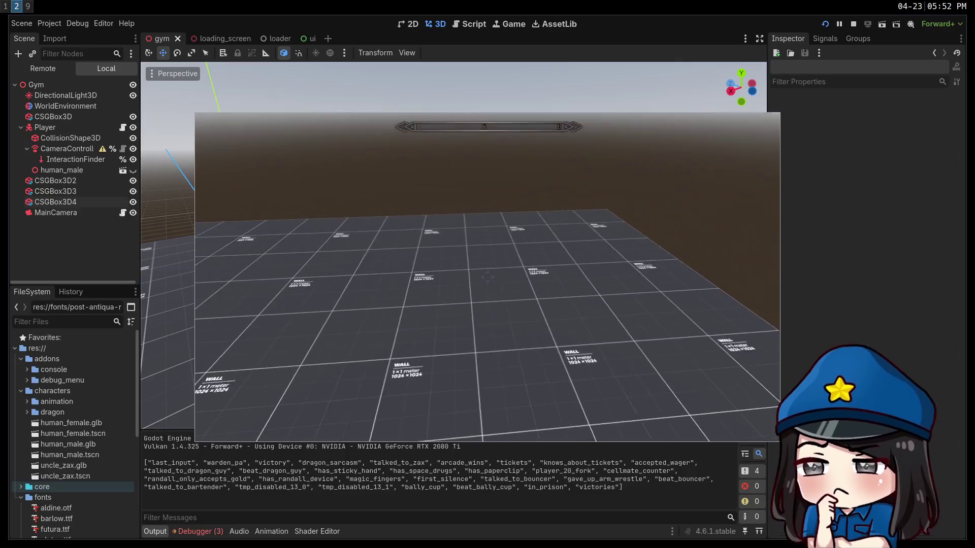
Open the game's settings menu, then switch to the browser showing the Multiple resolutions docs page
{"action": "key", "text": "Escape"}
{"action": "key", "text": "super+1"}
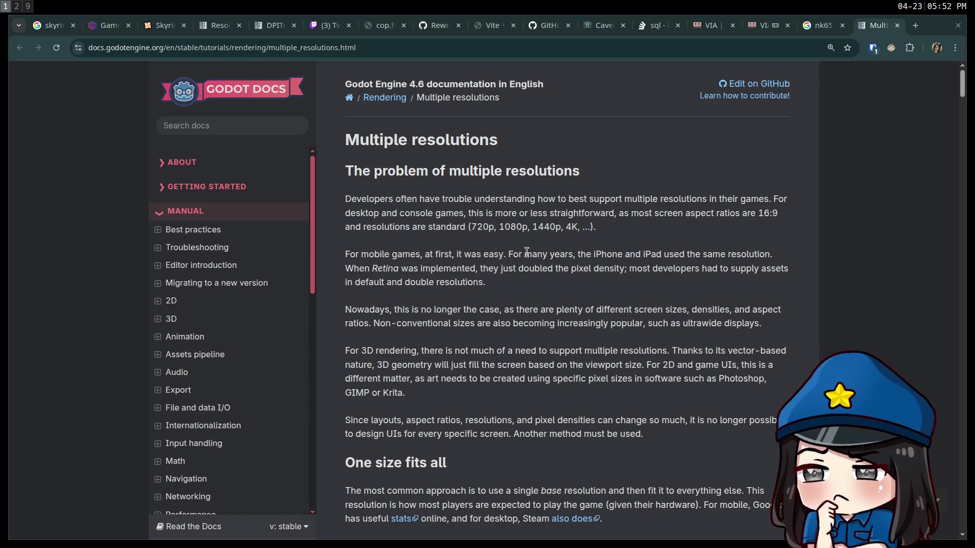
Scroll the Multiple resolutions page past 'One size fits all' down to the 1152 × 648 Base size section
{"action": "scroll", "coordinate": [567, 264], "scroll_direction": "down", "scroll_amount": 5}
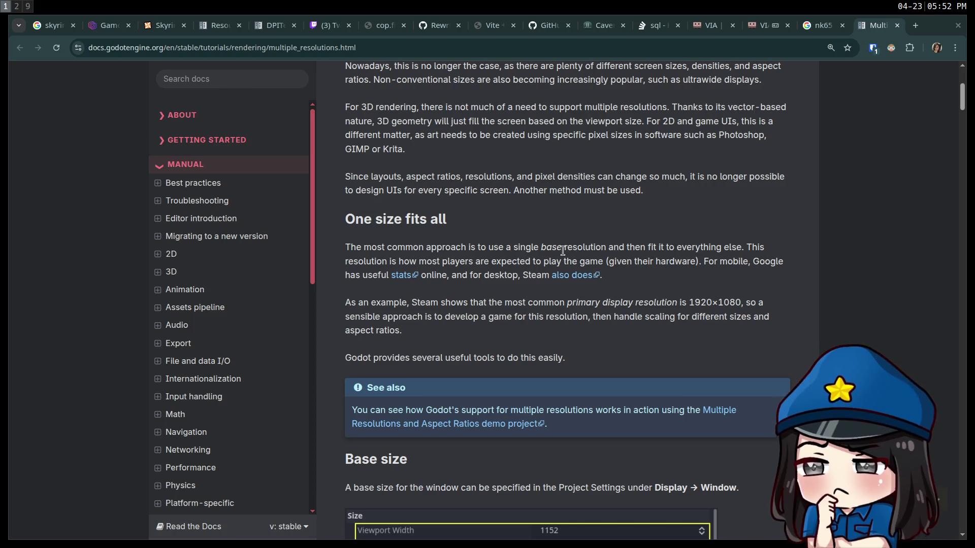
{"action": "scroll", "coordinate": [563, 250], "scroll_direction": "down", "scroll_amount": 1}
{"action": "scroll", "coordinate": [563, 251], "scroll_direction": "down", "scroll_amount": 3}
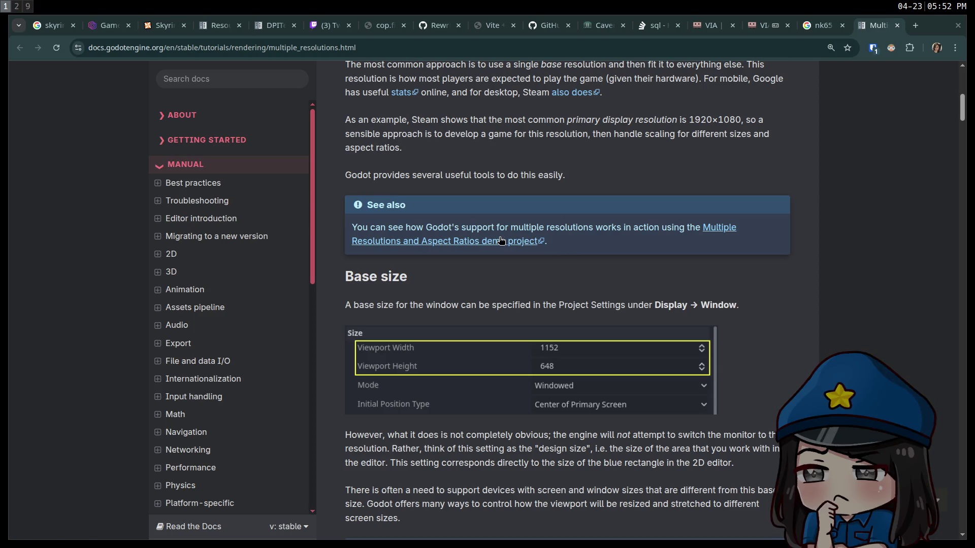
{"action": "scroll", "coordinate": [497, 239], "scroll_direction": "down", "scroll_amount": 1}
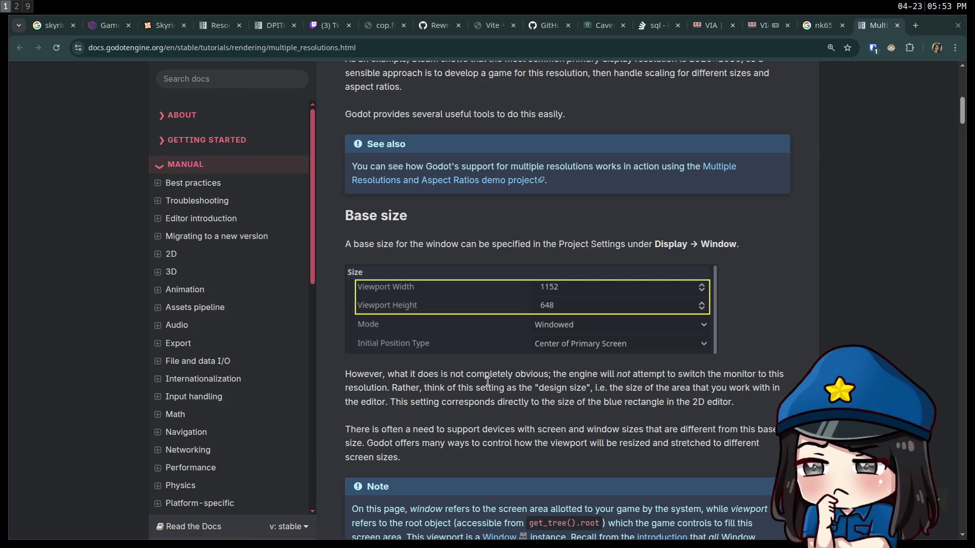
{"action": "scroll", "coordinate": [487, 383], "scroll_direction": "down", "scroll_amount": 2}
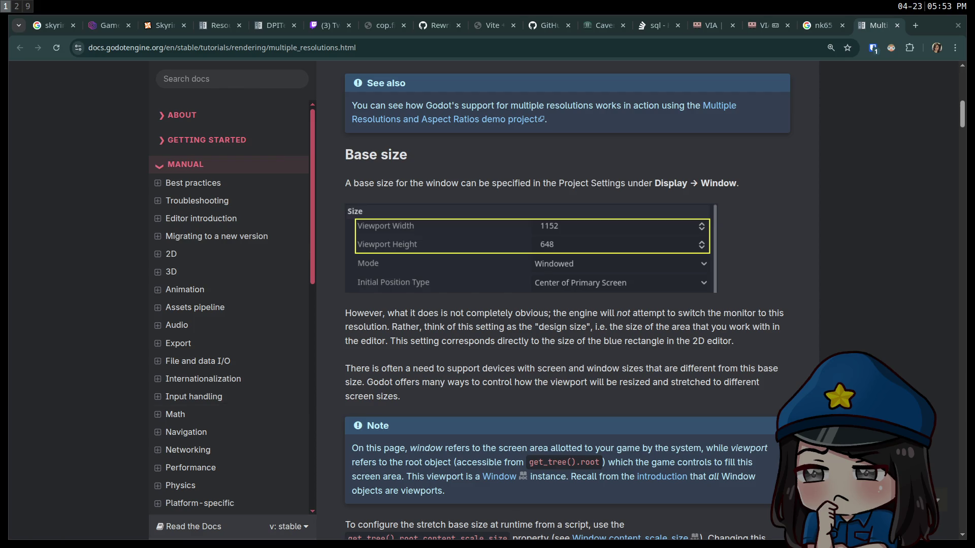
Scroll on to the Resizing section, then return to the Godot editor and stop the running game
{"action": "scroll", "coordinate": [476, 350], "scroll_direction": "down", "scroll_amount": 2}
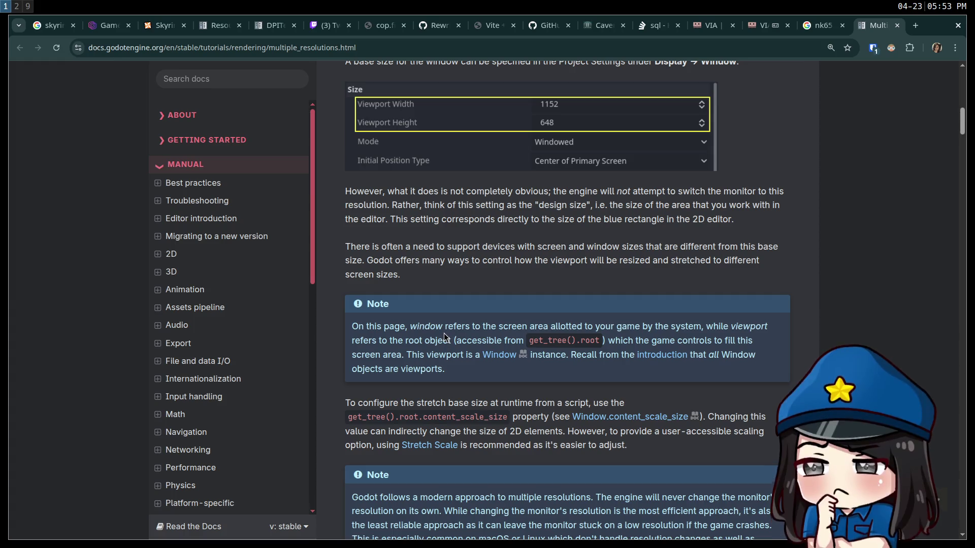
{"action": "scroll", "coordinate": [445, 334], "scroll_direction": "down", "scroll_amount": 4}
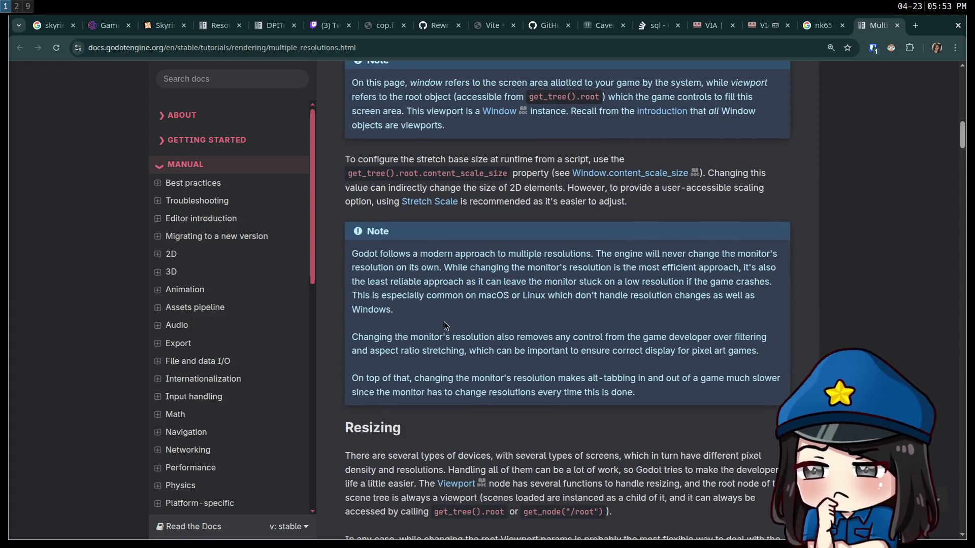
{"action": "scroll", "coordinate": [444, 321], "scroll_direction": "down", "scroll_amount": 1}
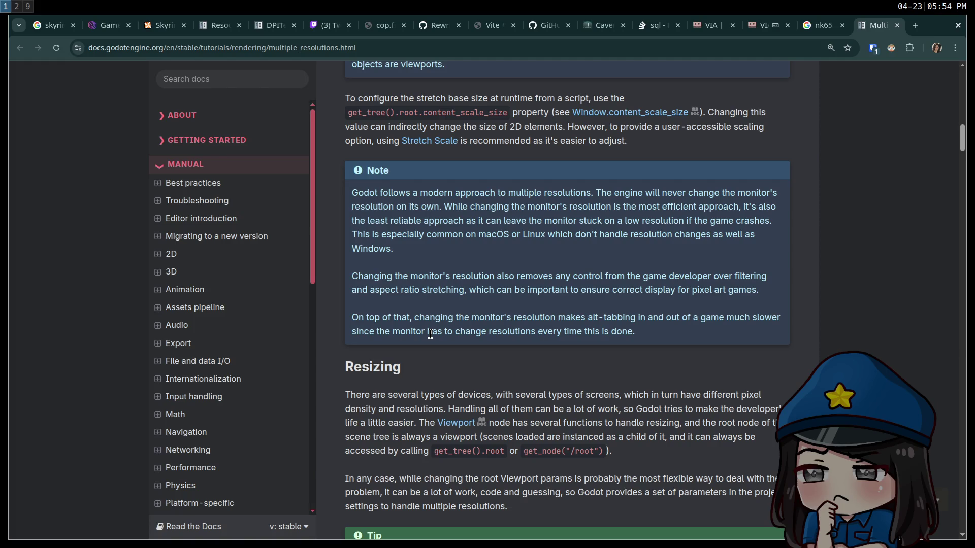
{"action": "scroll", "coordinate": [431, 334], "scroll_direction": "down", "scroll_amount": 2}
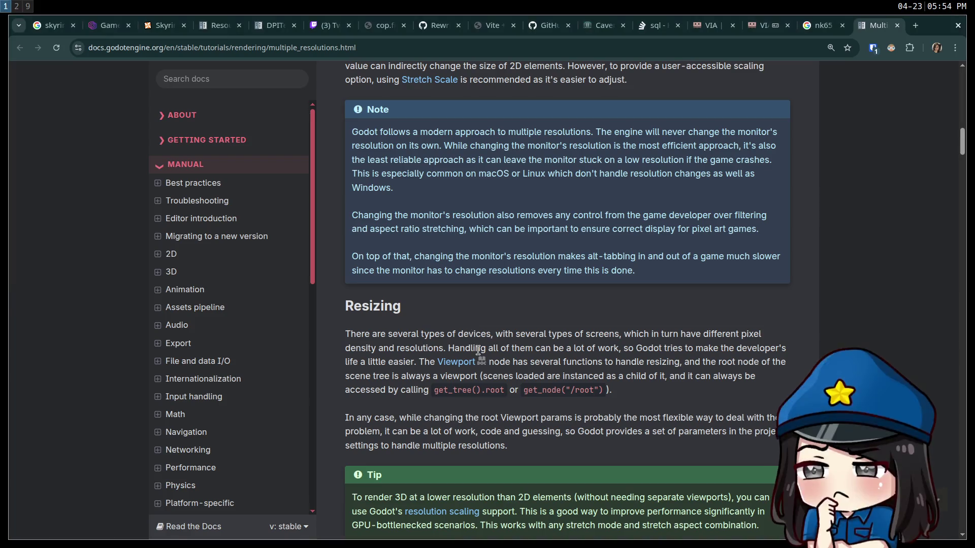
{"action": "key", "text": "super+2"}
{"action": "left_click", "coordinate": [853, 24]}
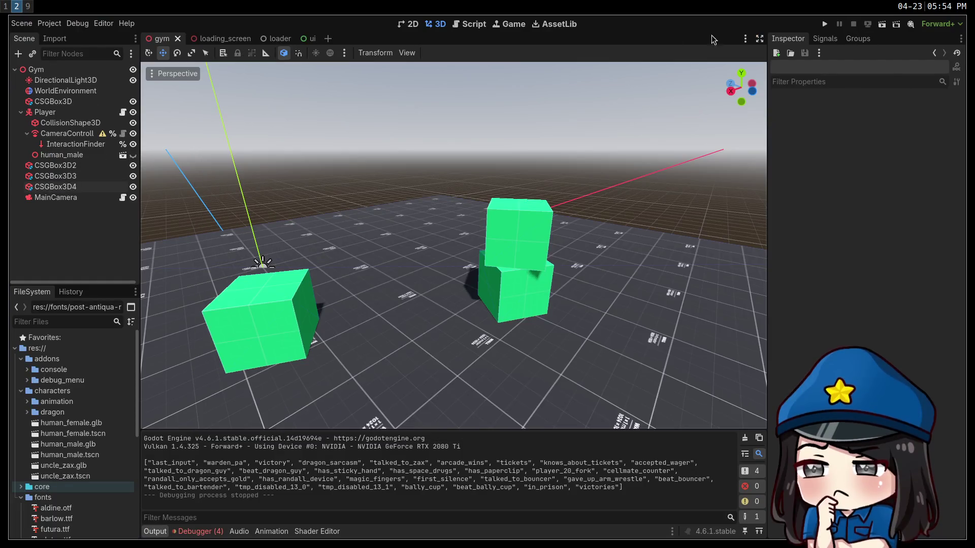
In the script editor, look through mana_bar.gd, player_controller.gd and one_shot_sfx.gd, then return to compass.gd
{"action": "left_click", "coordinate": [476, 28]}
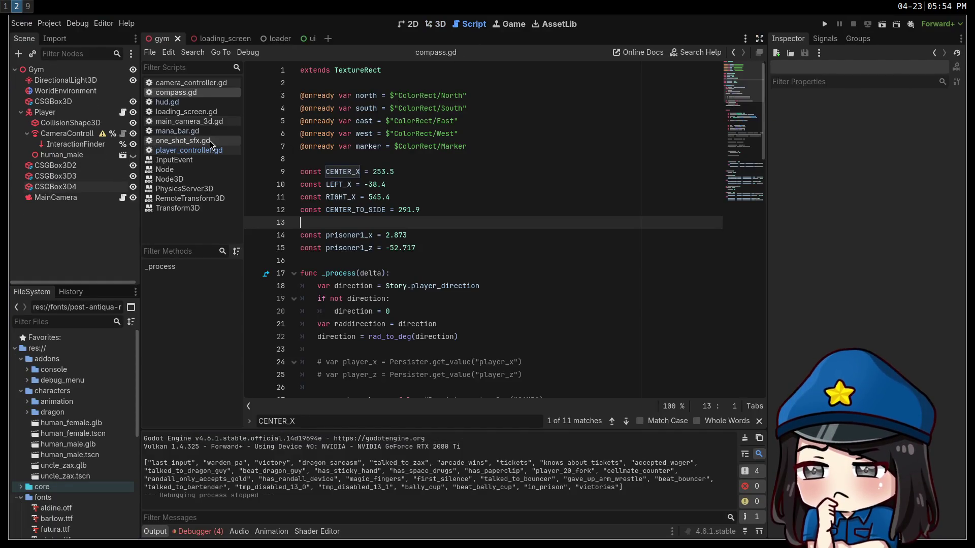
{"action": "left_click", "coordinate": [177, 131]}
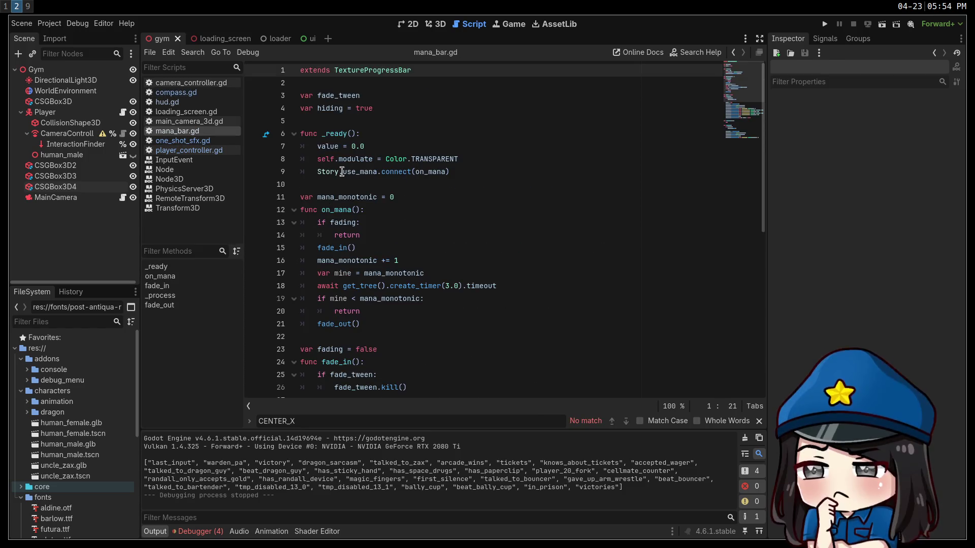
{"action": "scroll", "coordinate": [480, 213], "scroll_direction": "down", "scroll_amount": 1}
{"action": "scroll", "coordinate": [480, 213], "scroll_direction": "down", "scroll_amount": 8}
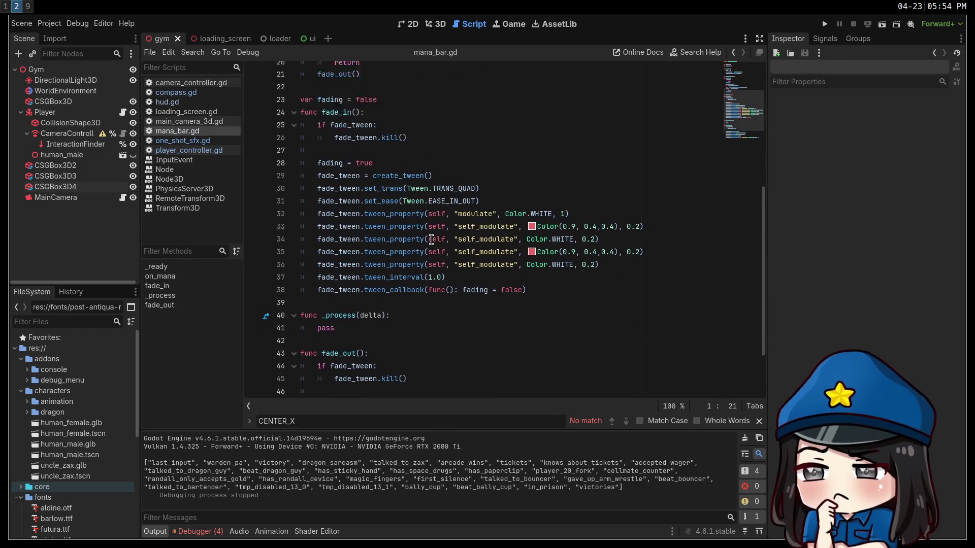
{"action": "left_click", "coordinate": [193, 150]}
{"action": "left_click", "coordinate": [193, 141]}
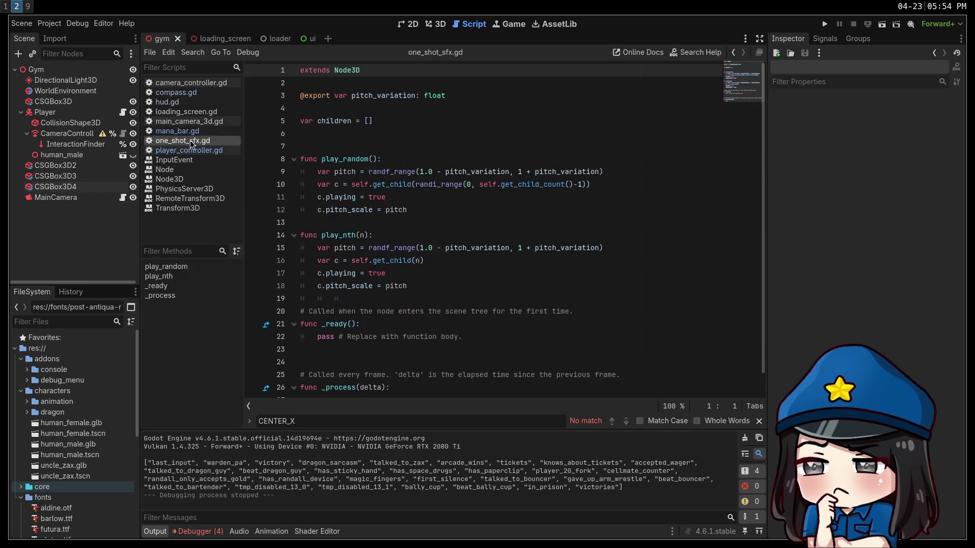
{"action": "left_click", "coordinate": [176, 93]}
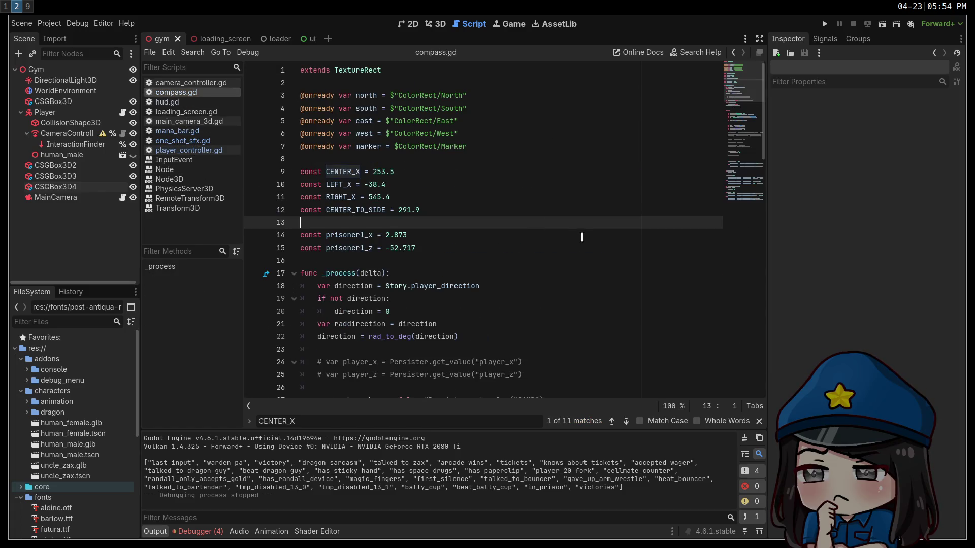
Inspect compass.gd's constants block (lines 8–15), highlighting the LEFT_X value -38.4
{"action": "left_click", "coordinate": [581, 235]}
{"action": "left_click", "coordinate": [556, 280]}
{"action": "left_click", "coordinate": [550, 328]}
{"action": "mouse_move", "coordinate": [496, 261]}
{"action": "left_mouse_down"}
{"action": "mouse_move", "coordinate": [304, 152]}
{"action": "mouse_move", "coordinate": [271, 163]}
{"action": "left_mouse_up"}
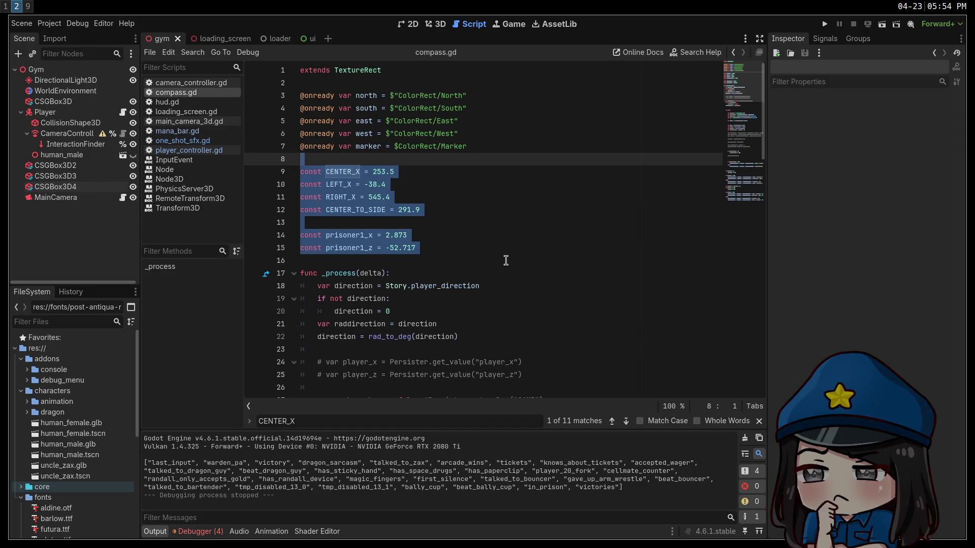
{"action": "left_click", "coordinate": [505, 260]}
{"action": "left_click", "coordinate": [366, 172]}
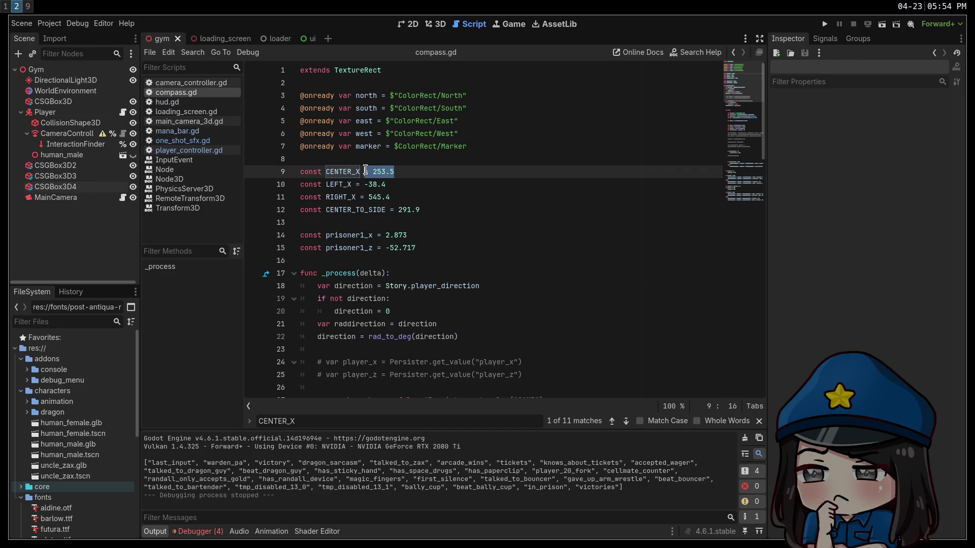
{"action": "left_click", "coordinate": [483, 208]}
{"action": "double_click", "coordinate": [371, 184]}
{"action": "left_click", "coordinate": [548, 210]}
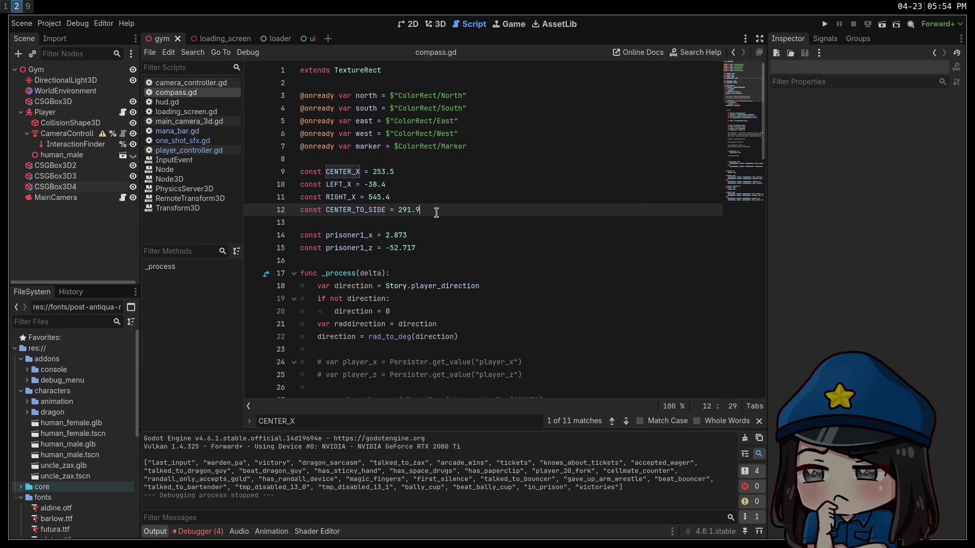
Select the four compass position constants, then extend and narrow the selection to the prisoner coordinates
{"action": "left_click_drag", "start_coordinate": [434, 212], "coordinate": [243, 159]}
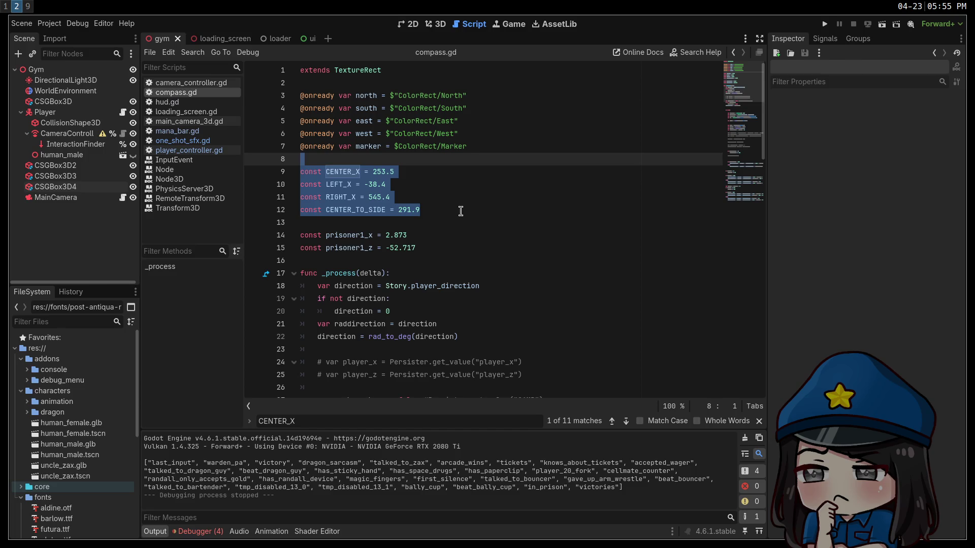
{"action": "left_click_drag", "start_coordinate": [434, 246], "coordinate": [259, 170]}
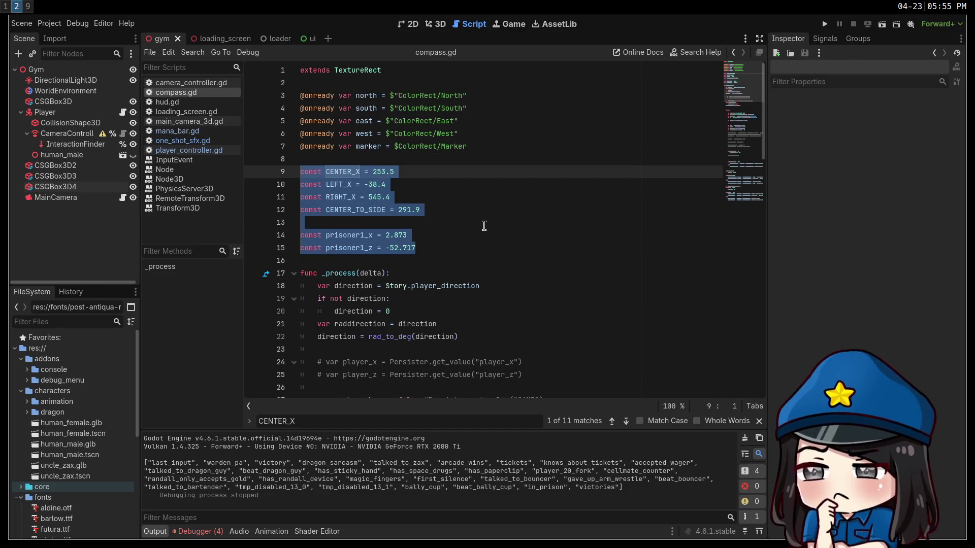
{"action": "left_click", "coordinate": [484, 225]}
{"action": "left_click", "coordinate": [419, 249]}
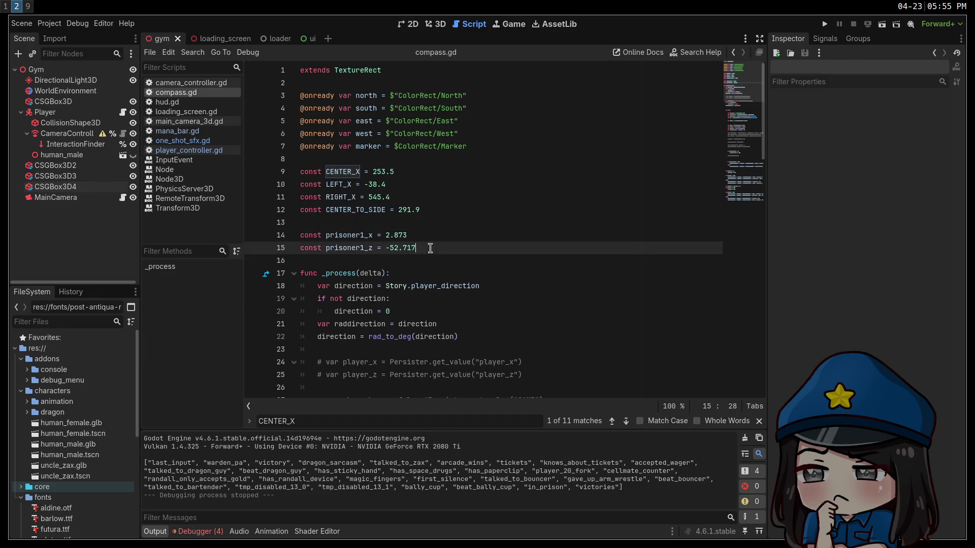
{"action": "left_click", "coordinate": [292, 225], "text": "shift"}
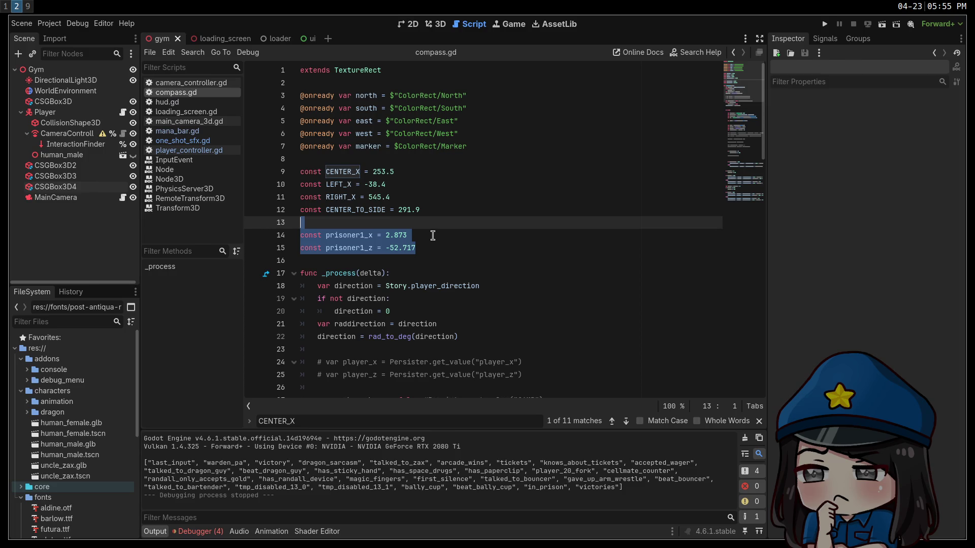
{"action": "scroll", "coordinate": [433, 236], "scroll_direction": "down", "scroll_amount": 6}
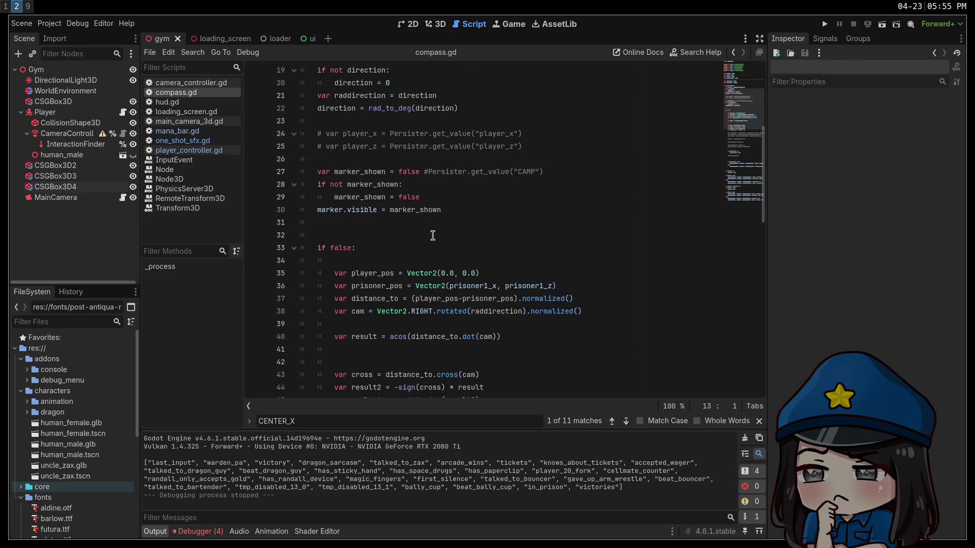
{"action": "scroll", "coordinate": [528, 264], "scroll_direction": "down", "scroll_amount": 14}
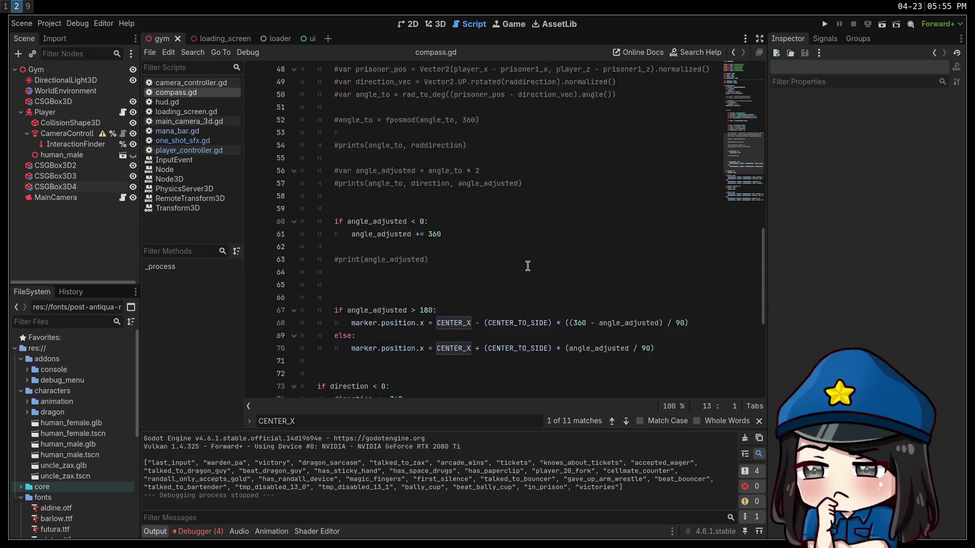
{"action": "scroll", "coordinate": [528, 264], "scroll_direction": "down", "scroll_amount": 2}
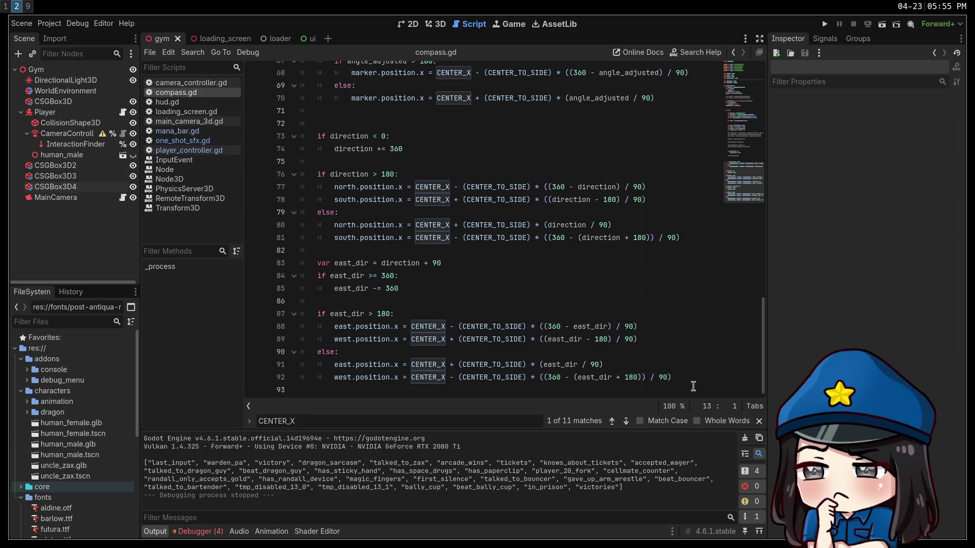
{"action": "mouse_move", "coordinate": [680, 390]}
{"action": "left_mouse_down"}
{"action": "mouse_move", "coordinate": [305, 174]}
{"action": "mouse_move", "coordinate": [301, 149]}
{"action": "left_mouse_up"}
{"action": "left_click", "coordinate": [620, 254]}
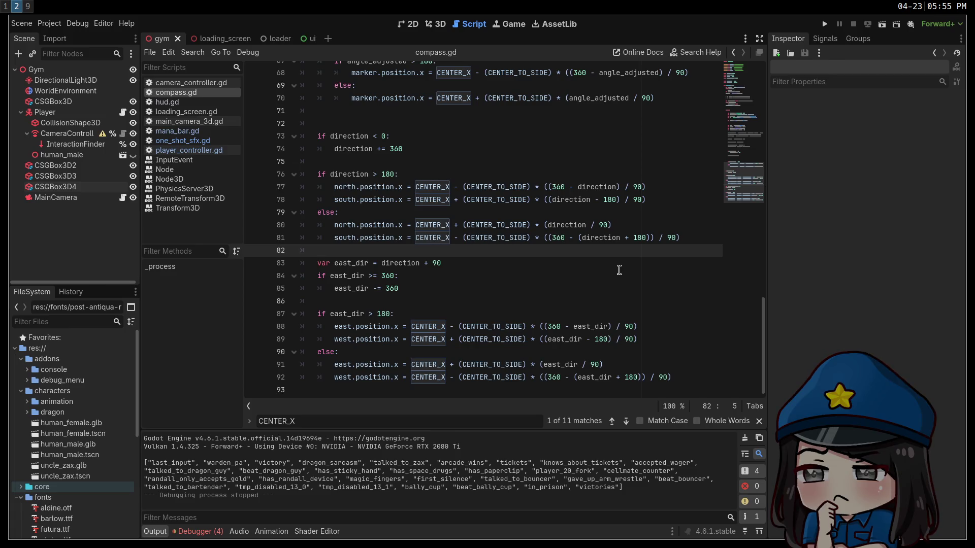
{"action": "scroll", "coordinate": [619, 269], "scroll_direction": "up", "scroll_amount": 6}
{"action": "scroll", "coordinate": [614, 266], "scroll_direction": "down", "scroll_amount": 6}
{"action": "scroll", "coordinate": [564, 297], "scroll_direction": "up", "scroll_amount": 6}
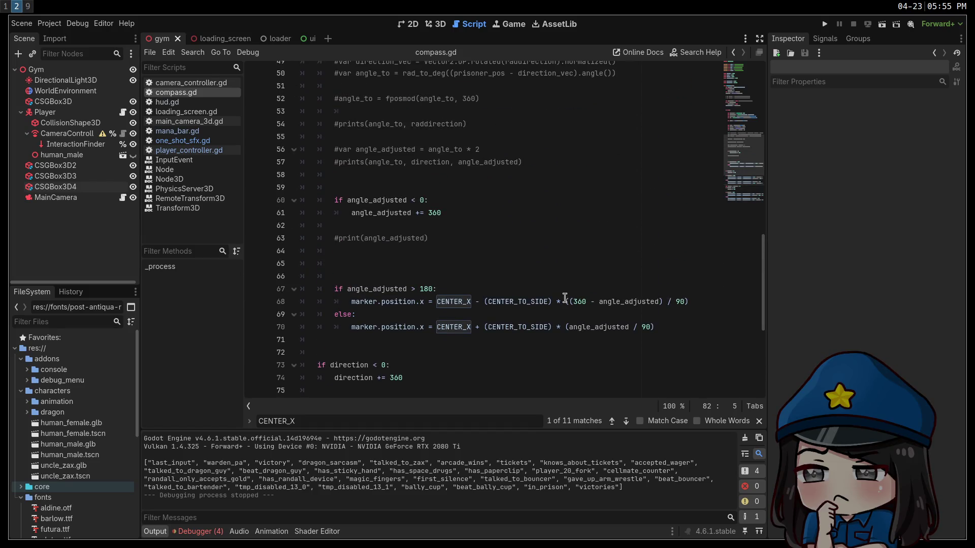
{"action": "scroll", "coordinate": [565, 298], "scroll_direction": "up", "scroll_amount": 5}
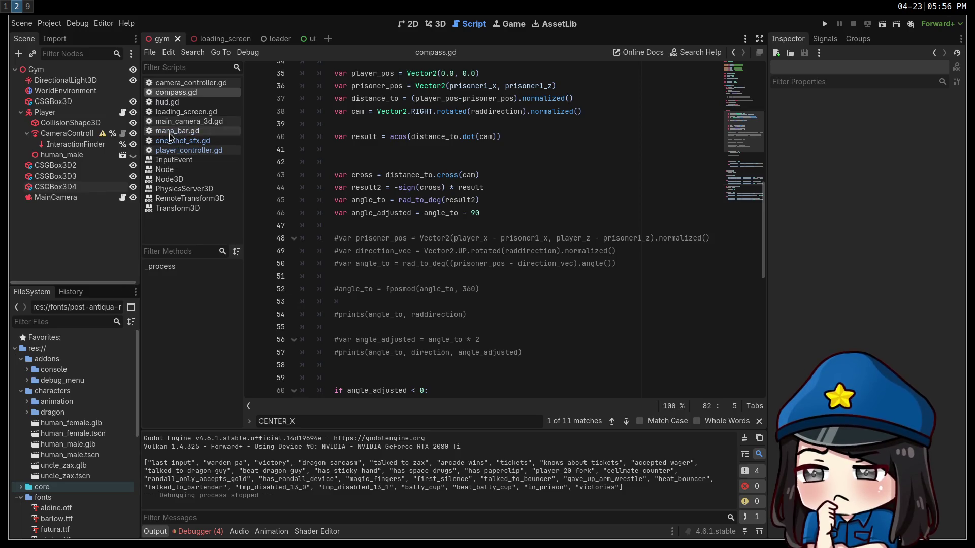
{"action": "scroll", "coordinate": [92, 434], "scroll_direction": "down", "scroll_amount": 5}
{"action": "scroll", "coordinate": [92, 435], "scroll_direction": "down", "scroll_amount": 3}
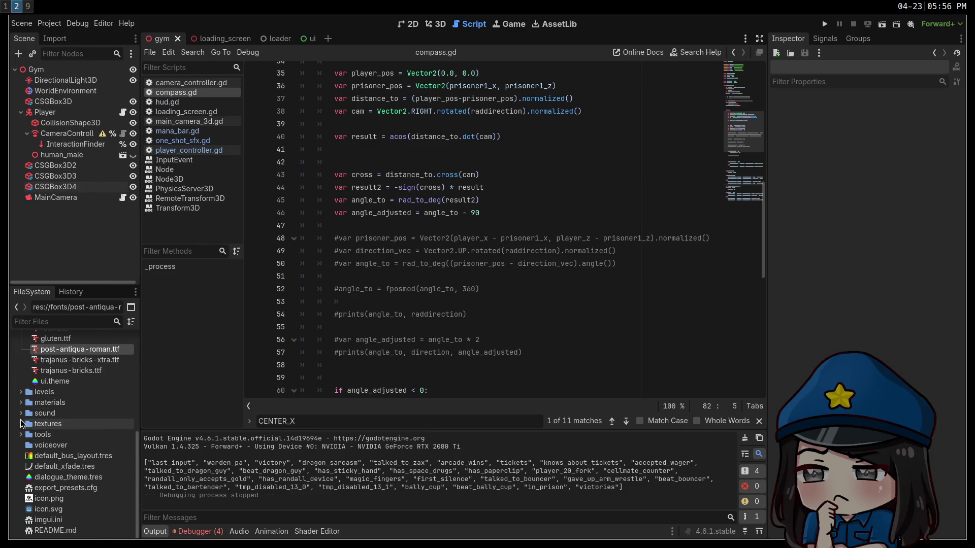
{"action": "scroll", "coordinate": [69, 451], "scroll_direction": "up", "scroll_amount": 6}
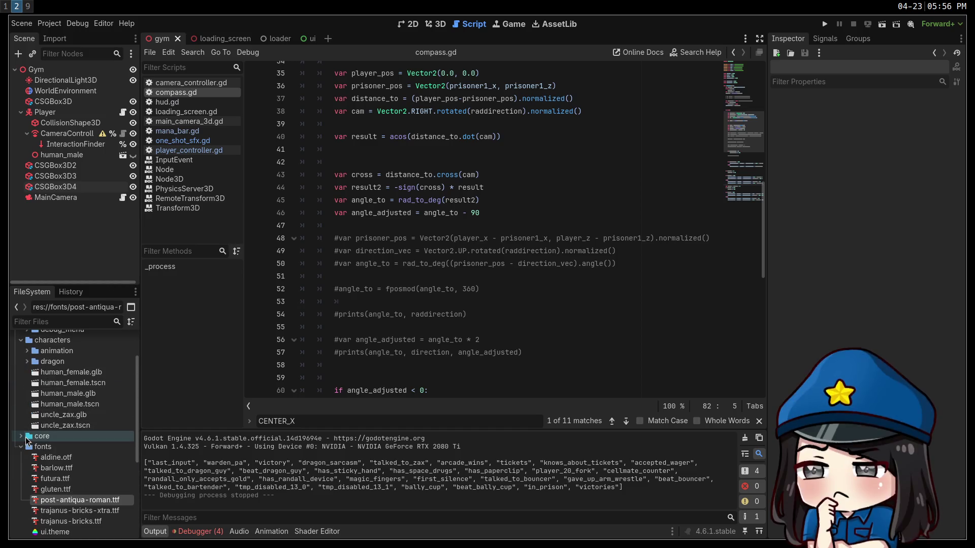
Expand core > scripts in the FileSystem panel and open story.gd
{"action": "left_click", "coordinate": [21, 436]}
{"action": "left_click", "coordinate": [28, 458]}
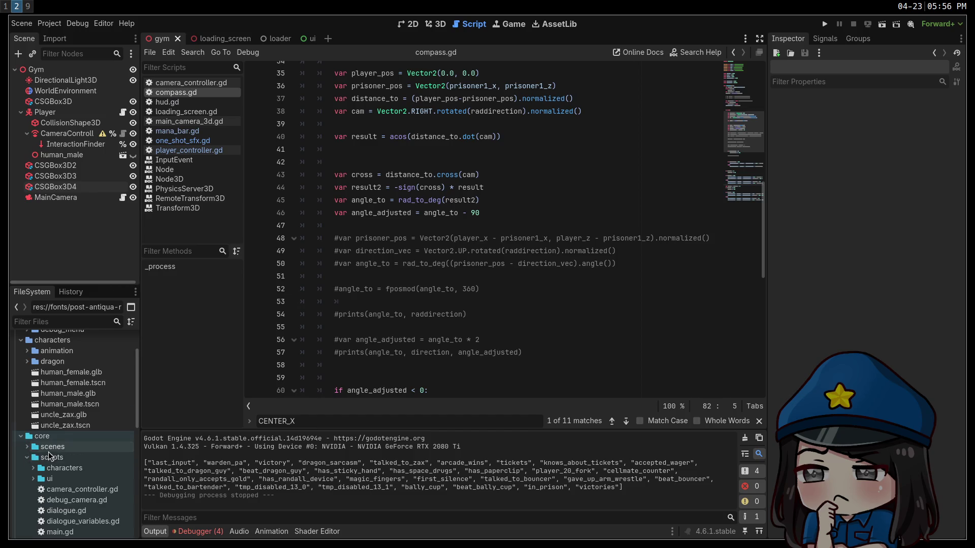
{"action": "scroll", "coordinate": [56, 453], "scroll_direction": "down", "scroll_amount": 3}
{"action": "double_click", "coordinate": [56, 509]}
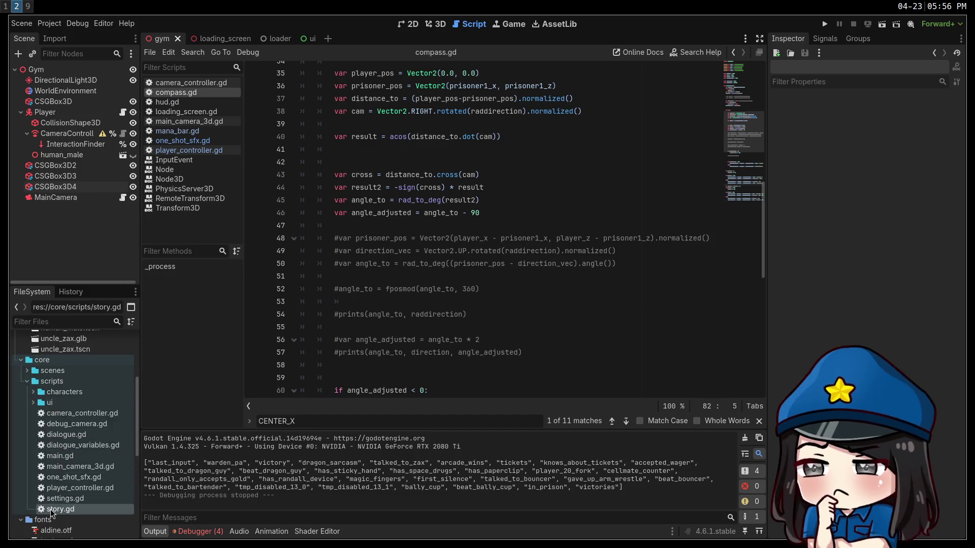
Use the minimap and scrolling to move down through story.gd toward its end
{"action": "left_click_drag", "start_coordinate": [742, 111], "coordinate": [742, 139]}
{"action": "scroll", "coordinate": [604, 287], "scroll_direction": "down", "scroll_amount": 7}
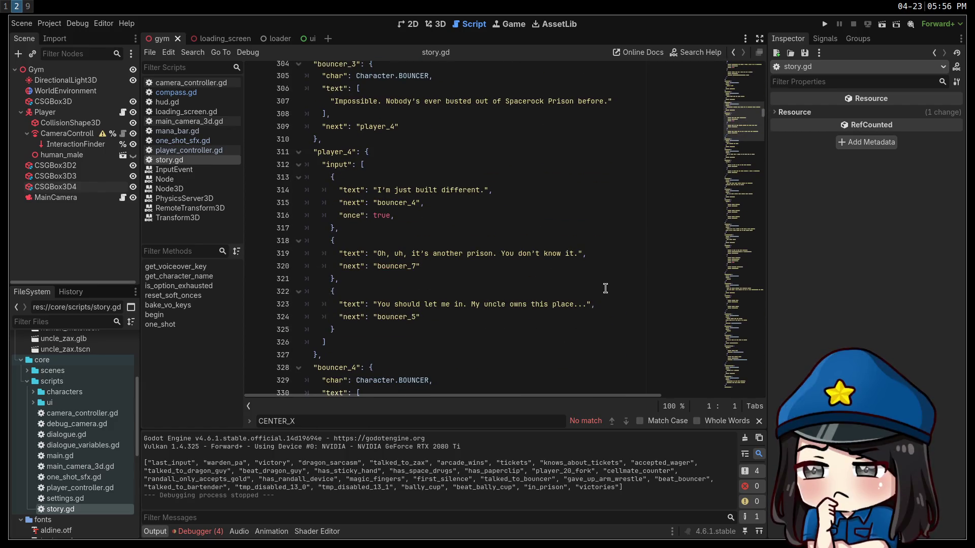
{"action": "scroll", "coordinate": [605, 287], "scroll_direction": "down", "scroll_amount": 1}
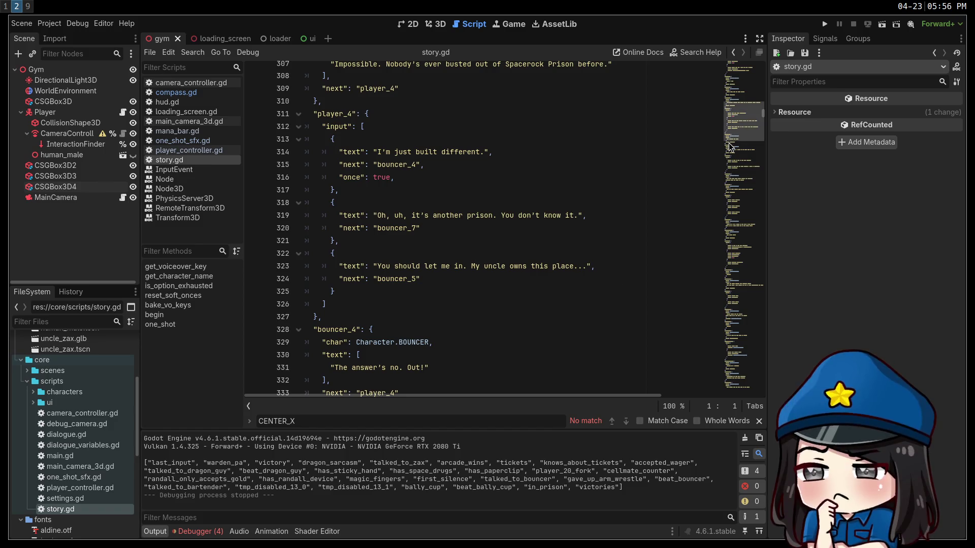
{"action": "mouse_move", "coordinate": [730, 147]}
{"action": "left_mouse_down"}
{"action": "mouse_move", "coordinate": [760, 410]}
{"action": "mouse_move", "coordinate": [760, 358]}
{"action": "left_mouse_up"}
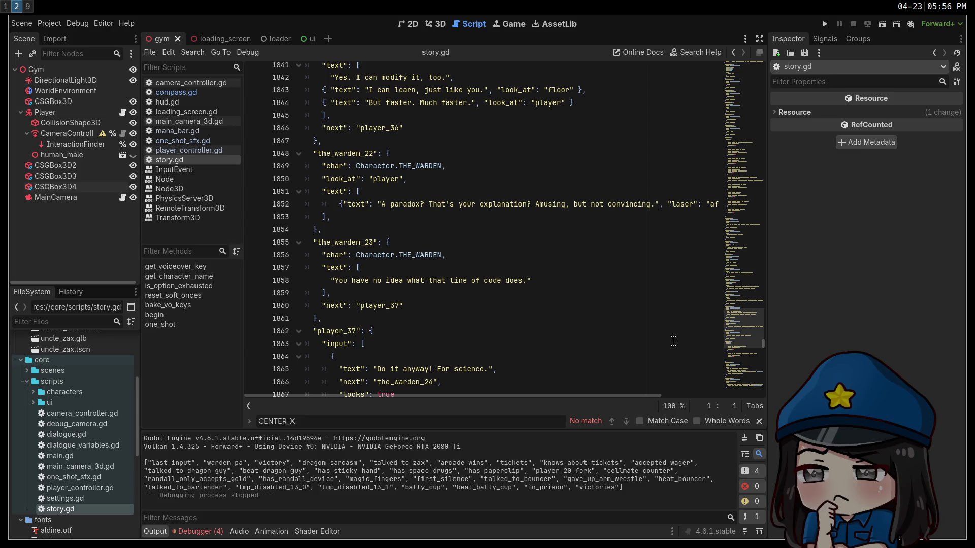
{"action": "scroll", "coordinate": [675, 341], "scroll_direction": "down", "scroll_amount": 10}
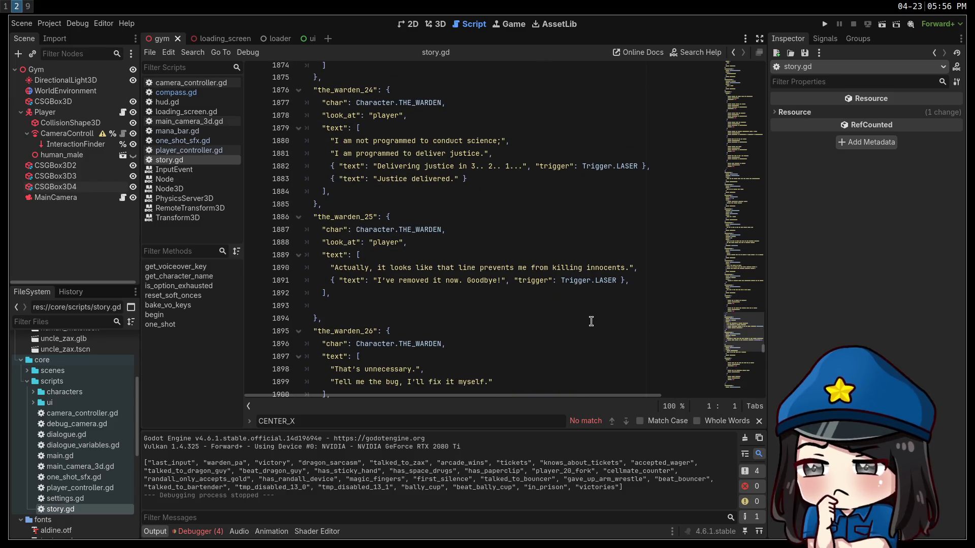
{"action": "scroll", "coordinate": [592, 322], "scroll_direction": "down", "scroll_amount": 5}
{"action": "scroll", "coordinate": [594, 322], "scroll_direction": "down", "scroll_amount": 16}
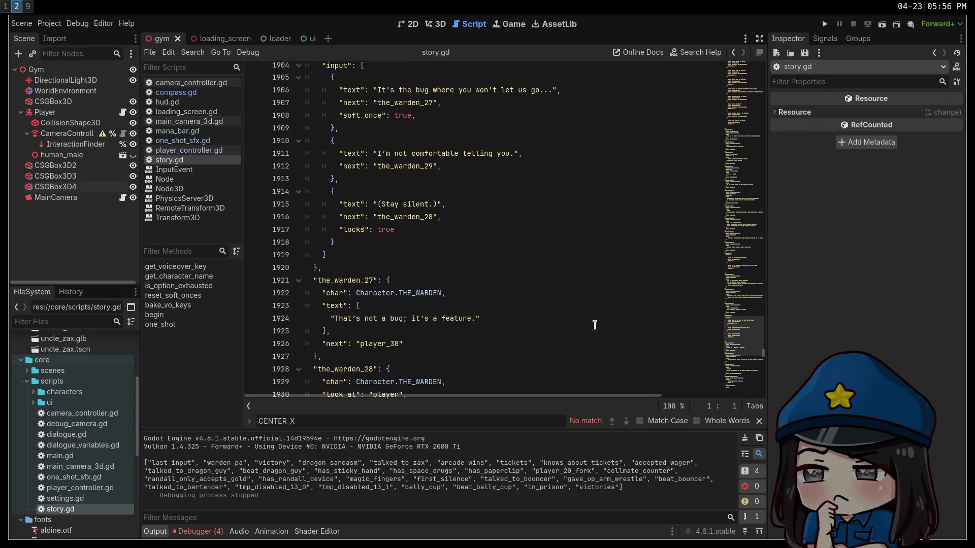
{"action": "scroll", "coordinate": [592, 334], "scroll_direction": "down", "scroll_amount": 18}
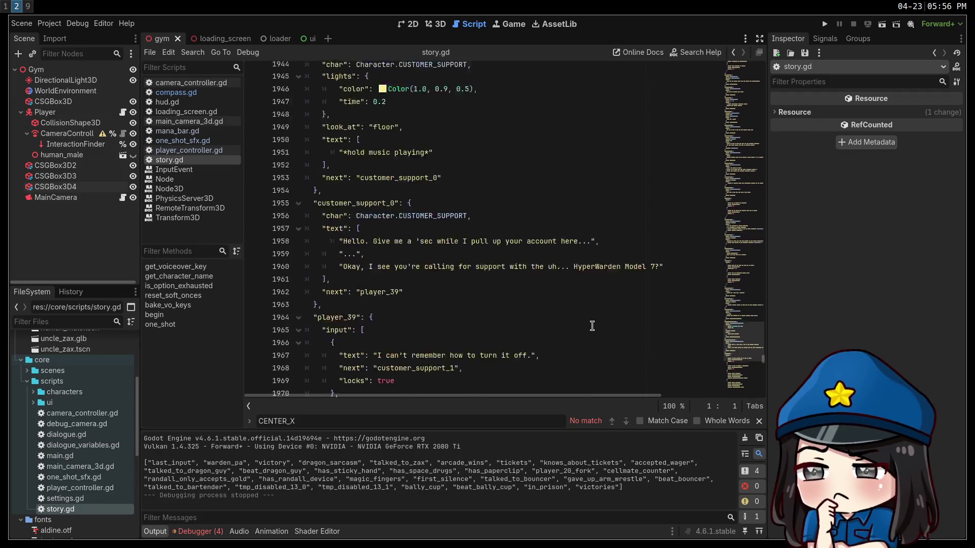
{"action": "scroll", "coordinate": [594, 325], "scroll_direction": "down", "scroll_amount": 8}
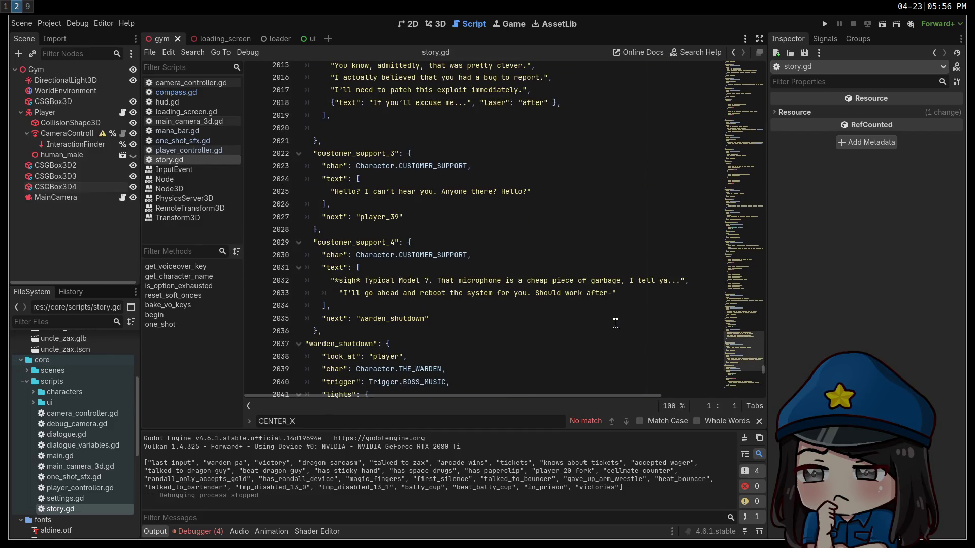
{"action": "left_click", "coordinate": [734, 364]}
{"action": "scroll", "coordinate": [734, 365], "scroll_direction": "down", "scroll_amount": 3}
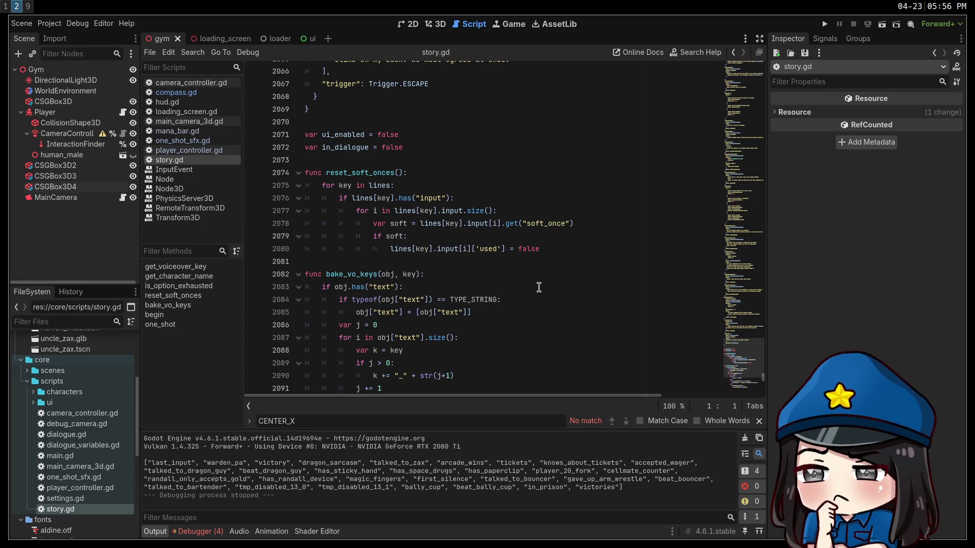
{"action": "scroll", "coordinate": [539, 288], "scroll_direction": "down", "scroll_amount": 7}
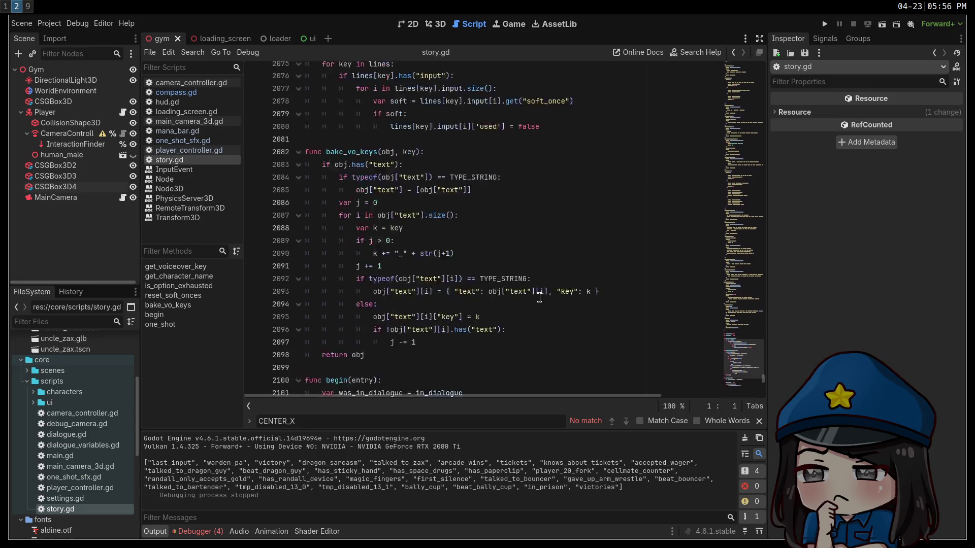
{"action": "scroll", "coordinate": [471, 335], "scroll_direction": "up", "scroll_amount": 3}
Select and review the bake_vo_keys function, then scroll further down
{"action": "mouse_move", "coordinate": [471, 335]}
{"action": "left_mouse_down"}
{"action": "mouse_move", "coordinate": [229, 99]}
{"action": "mouse_move", "coordinate": [224, 121]}
{"action": "left_mouse_up"}
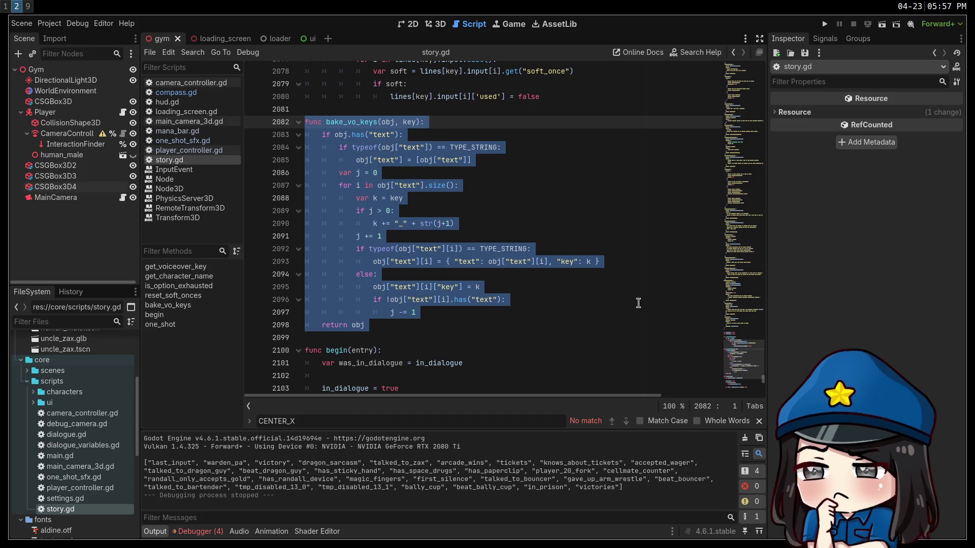
{"action": "left_click", "coordinate": [637, 302]}
{"action": "scroll", "coordinate": [636, 303], "scroll_direction": "down", "scroll_amount": 3}
{"action": "scroll", "coordinate": [636, 303], "scroll_direction": "down", "scroll_amount": 12}
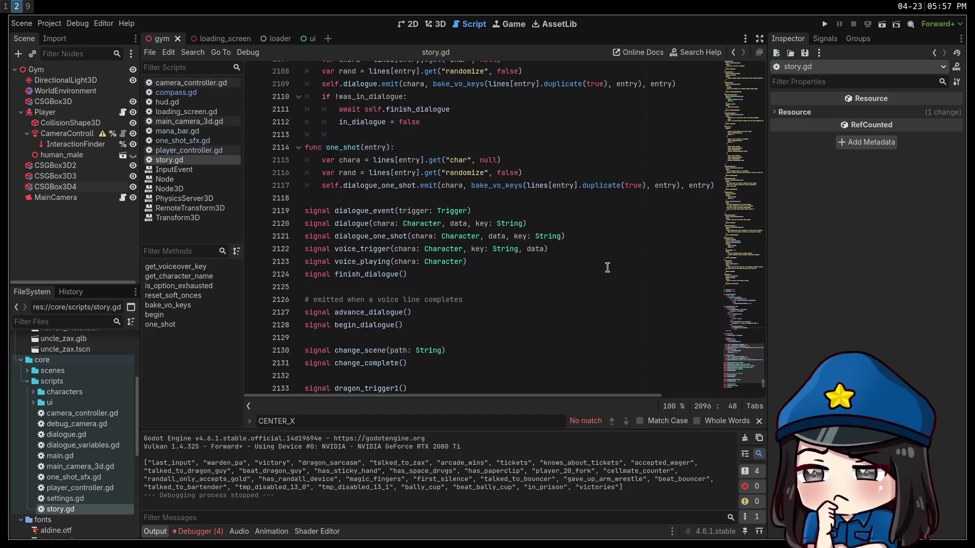
{"action": "scroll", "coordinate": [603, 268], "scroll_direction": "down", "scroll_amount": 7}
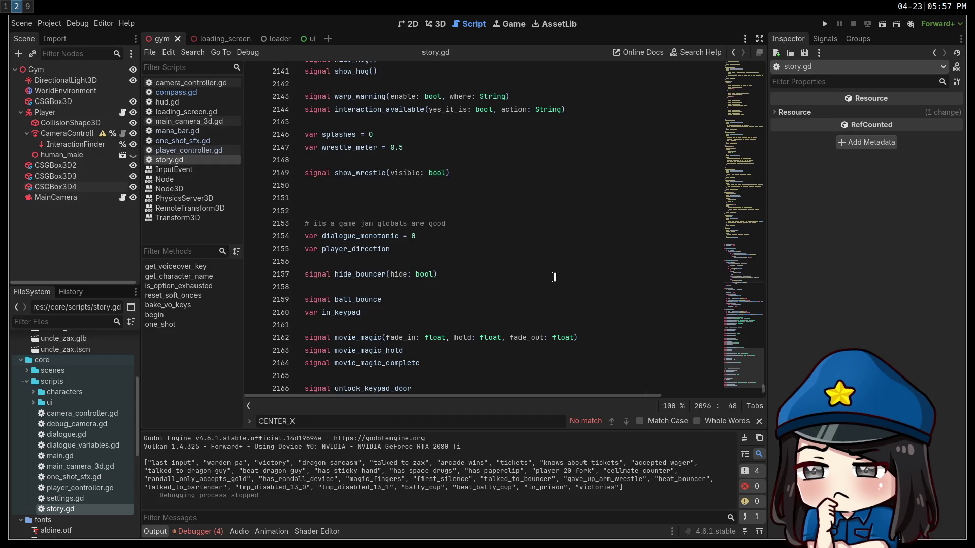
{"action": "scroll", "coordinate": [549, 274], "scroll_direction": "down", "scroll_amount": 1}
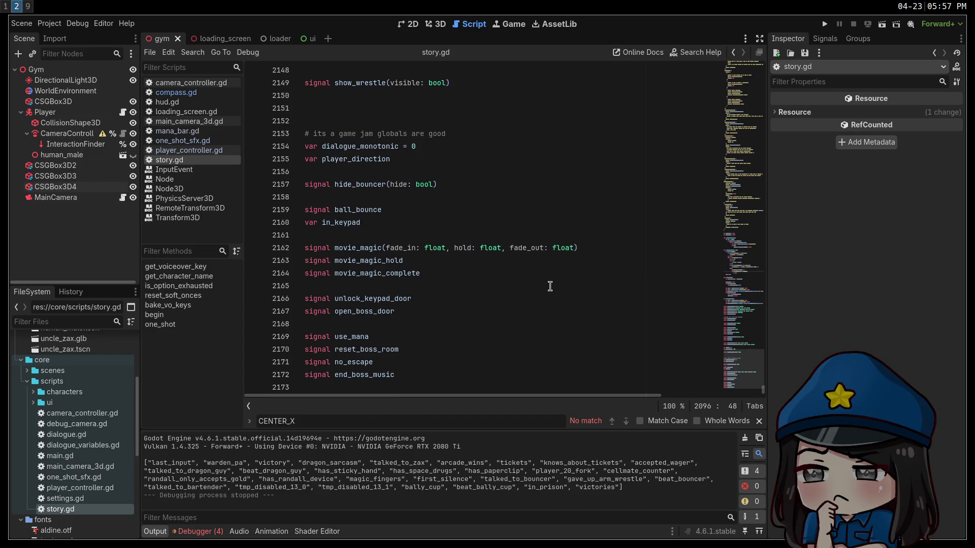
Review the in_keypad line, the game jam globals and the movie_magic signal, ending at the signal list's last line
{"action": "left_click", "coordinate": [356, 223]}
{"action": "left_click_drag", "start_coordinate": [360, 134], "coordinate": [488, 132]}
{"action": "left_click", "coordinate": [488, 131]}
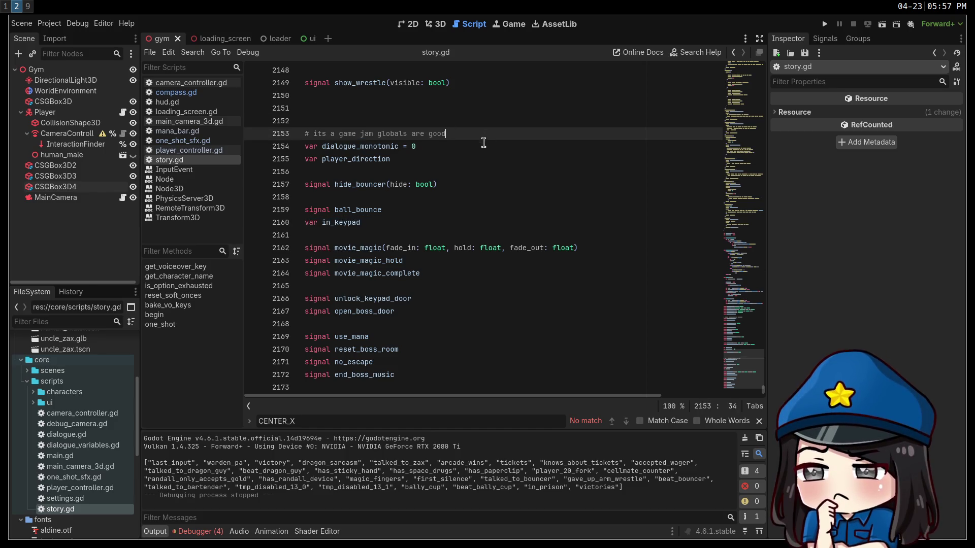
{"action": "left_click_drag", "start_coordinate": [411, 162], "coordinate": [280, 134]}
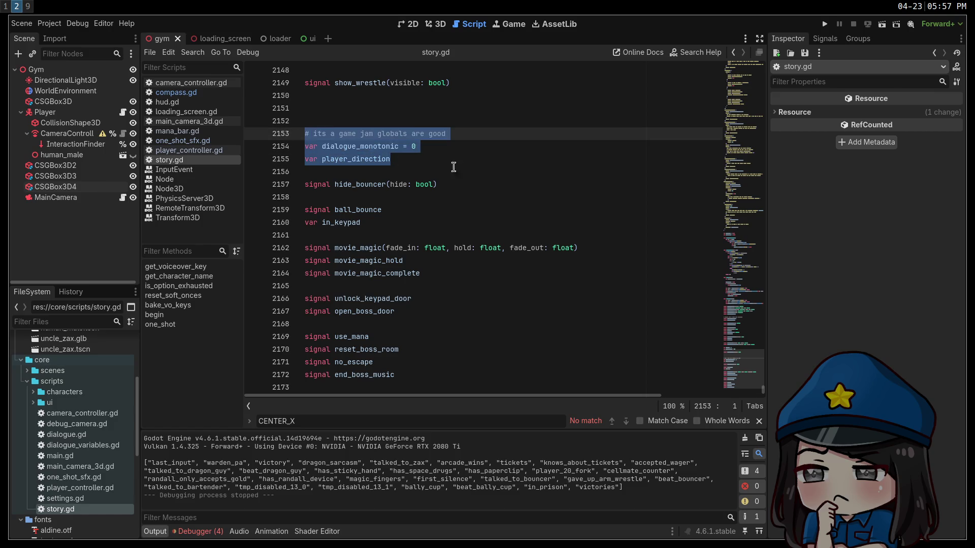
{"action": "left_click", "coordinate": [503, 180]}
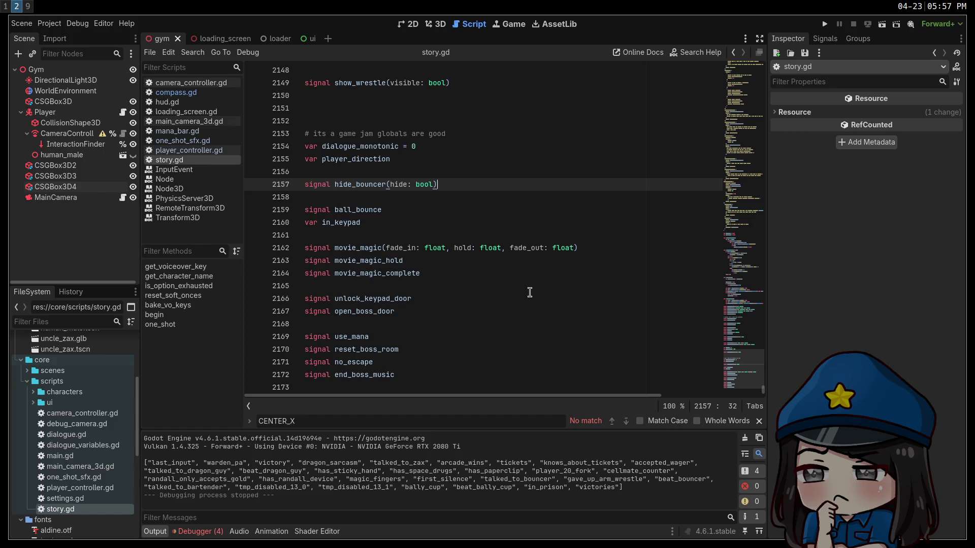
{"action": "double_click", "coordinate": [356, 247]}
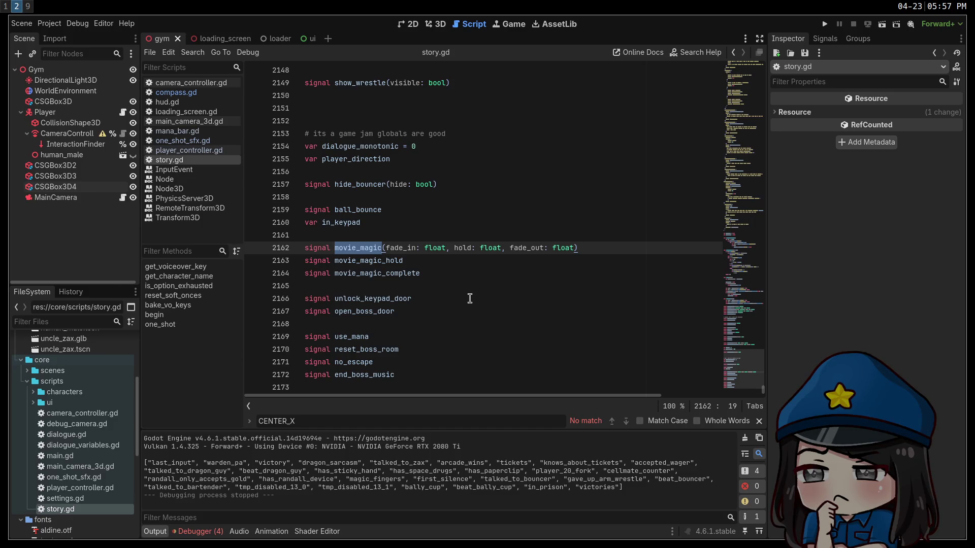
{"action": "left_click", "coordinate": [458, 375]}
Add signals good_luck, adjust_resolution_dpi and more_dopamine after the existing signals
{"action": "key", "text": "Return"}
{"action": "key", "text": "Return"}
{"action": "type", "text": "signal good_l"}
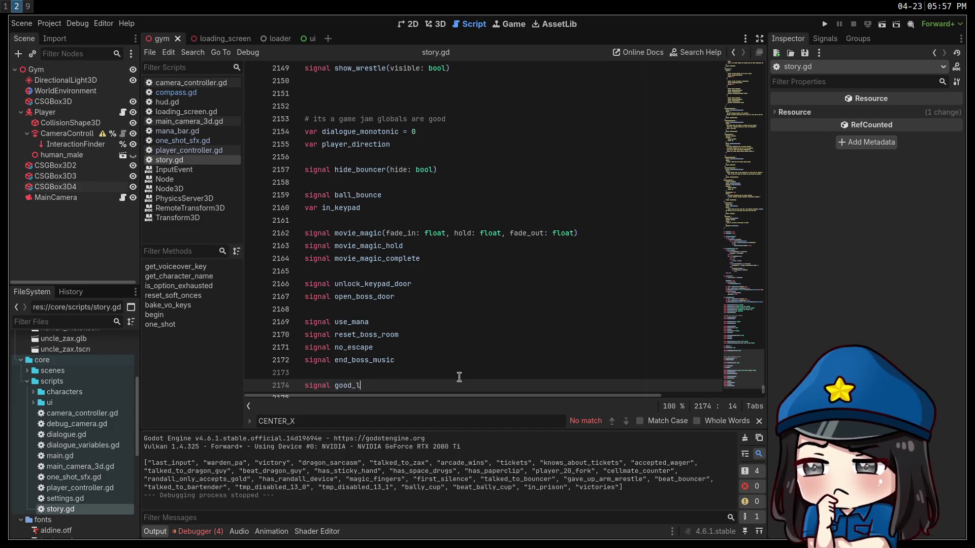
{"action": "type", "text": "uck"}
{"action": "key", "text": "Return"}
{"action": "type", "text": "signal "}
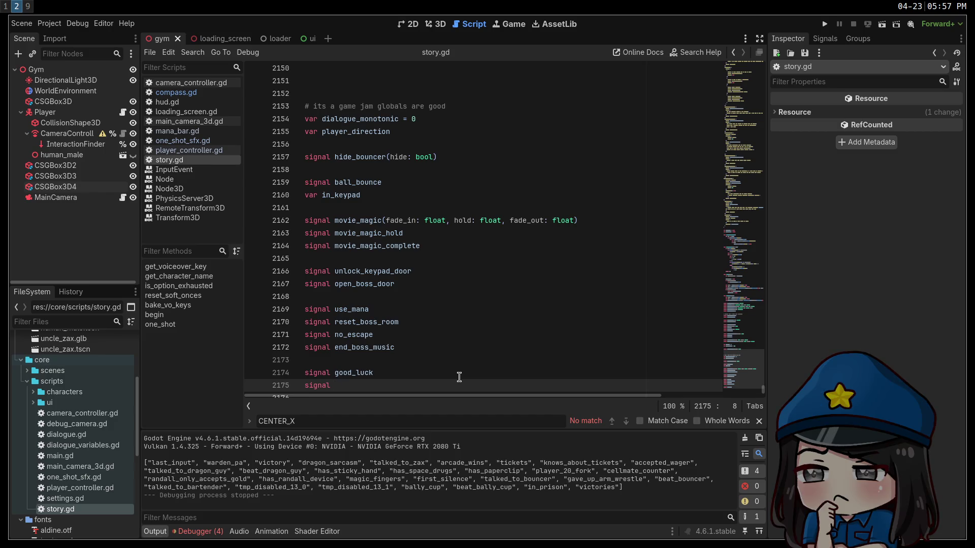
{"action": "type", "text": "adjust_"}
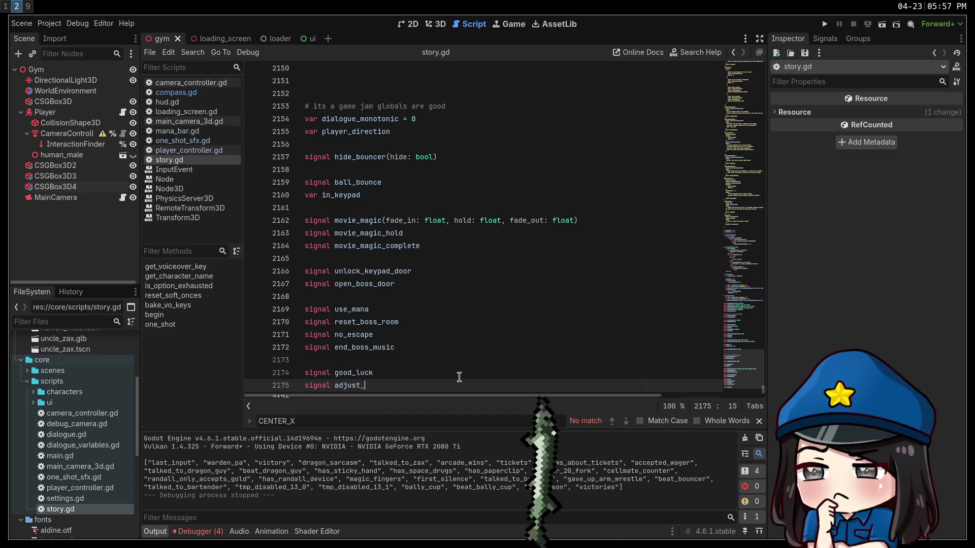
{"action": "type", "text": "resolution_dpi"}
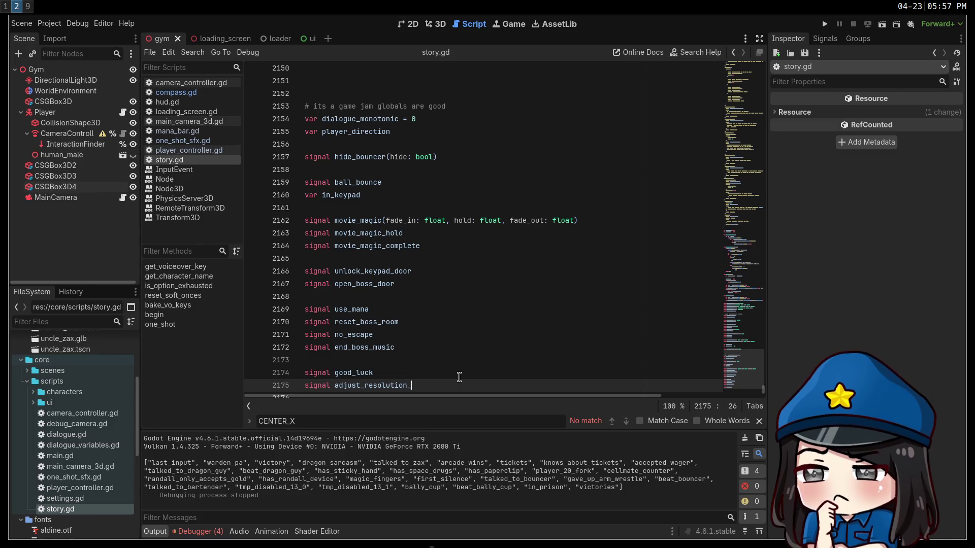
{"action": "key", "text": "Return"}
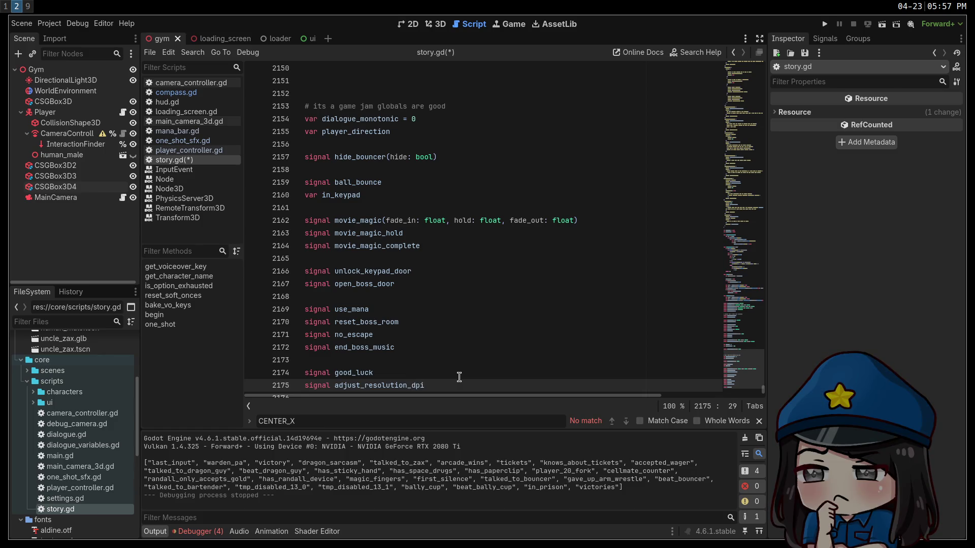
{"action": "type", "text": "signal "}
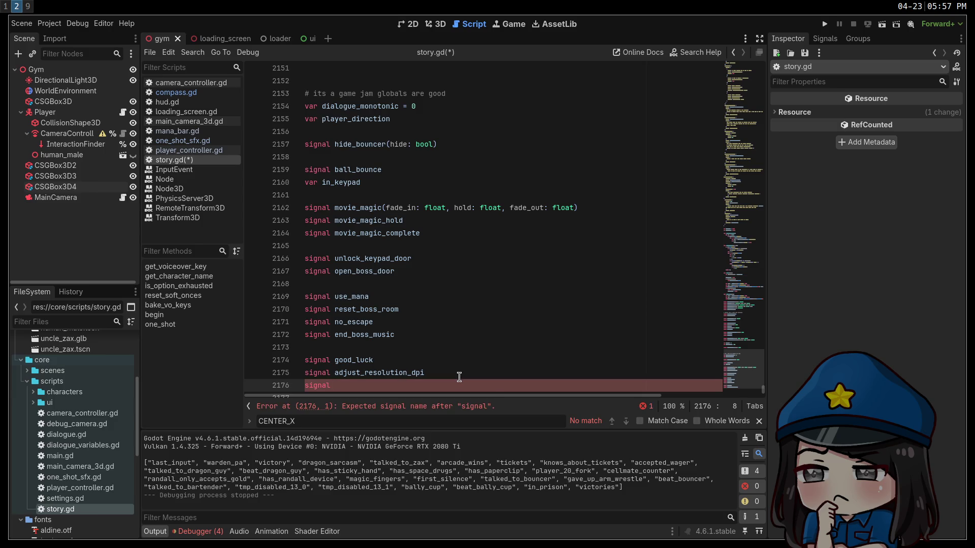
{"action": "type", "text": "more_dopamine"}
{"action": "key", "text": "Return"}
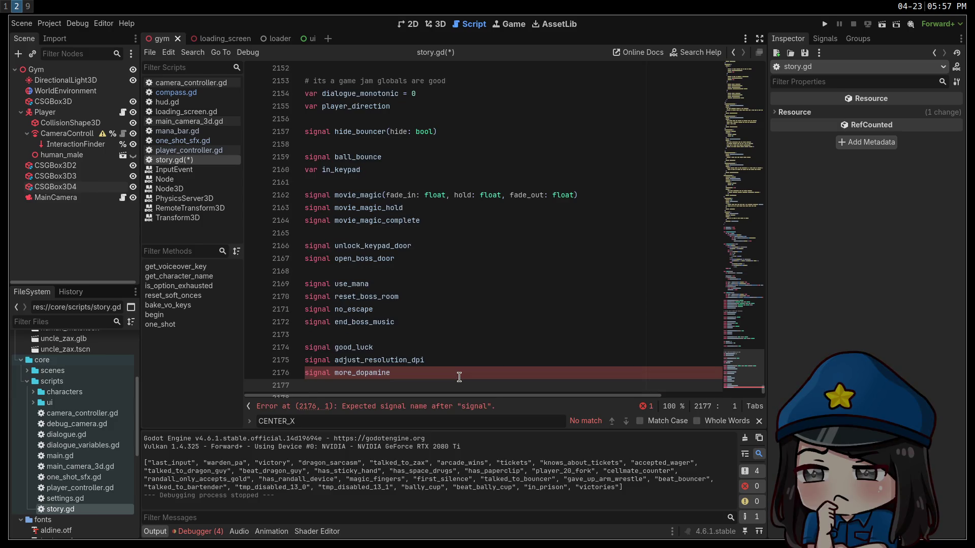
{"action": "type", "text": "signal pgorle"}
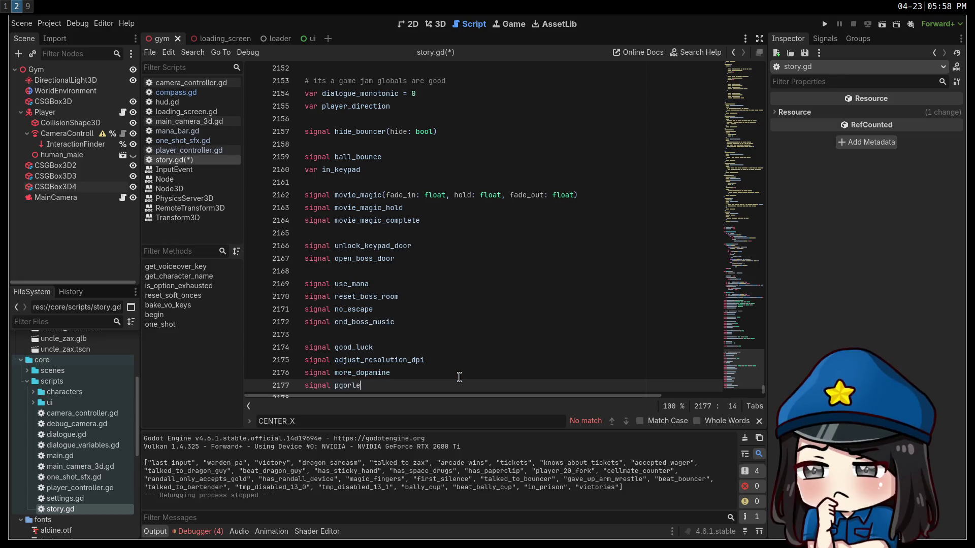
{"action": "type", "text": "y"}
{"action": "key", "text": "Return"}
{"action": "type", "text": "signal ategon"}
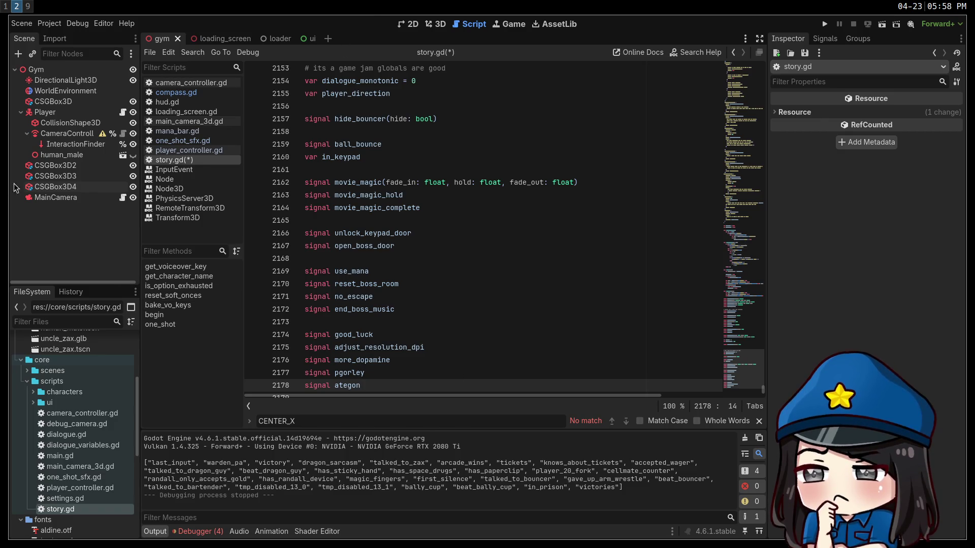
{"action": "scroll", "coordinate": [411, 366], "scroll_direction": "down", "scroll_amount": 1}
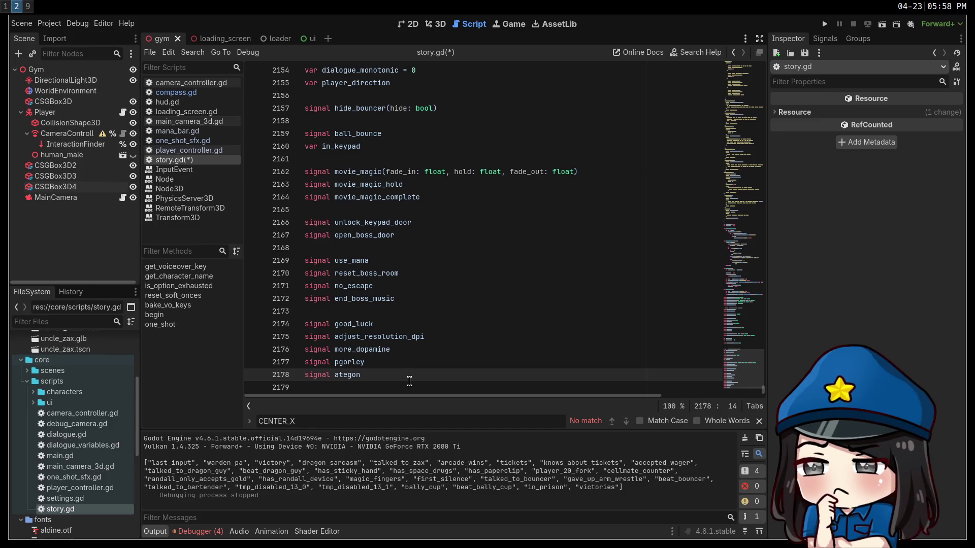
{"action": "left_click_drag", "start_coordinate": [409, 370], "coordinate": [257, 317]}
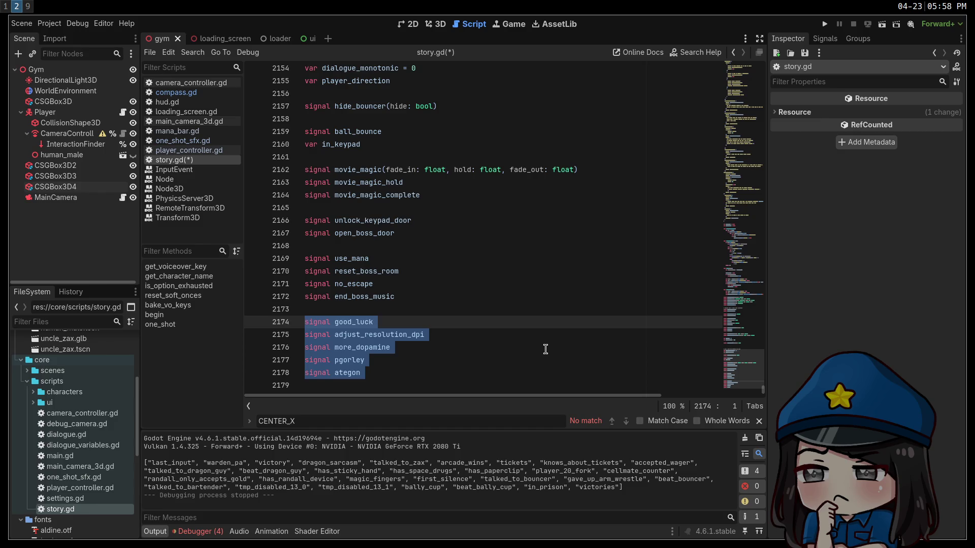
{"action": "left_click", "coordinate": [523, 374]}
Add signal hotdog, insert a blank line above good_luck, and open a terminal on workspace 3
{"action": "key", "text": "Return"}
{"action": "type", "text": "signa"}
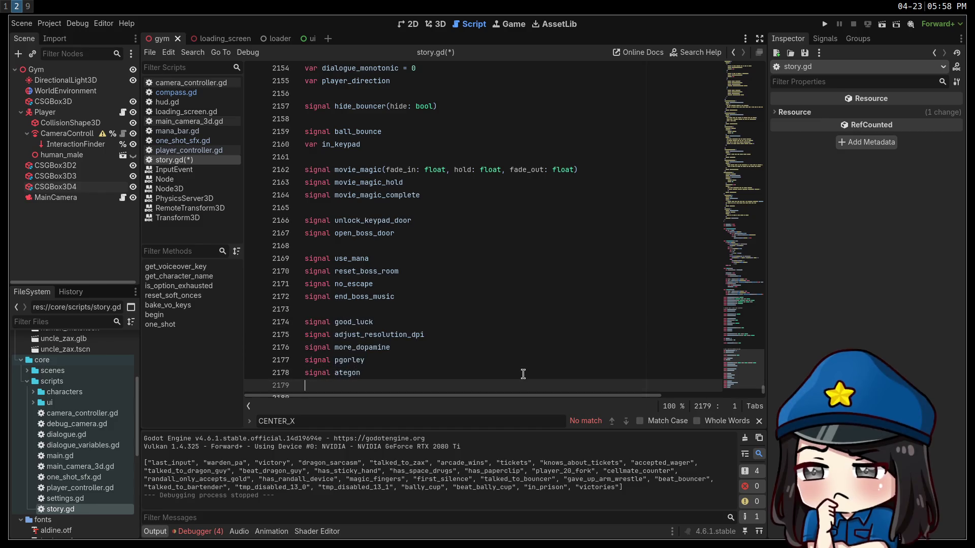
{"action": "type", "text": "l hotdog"}
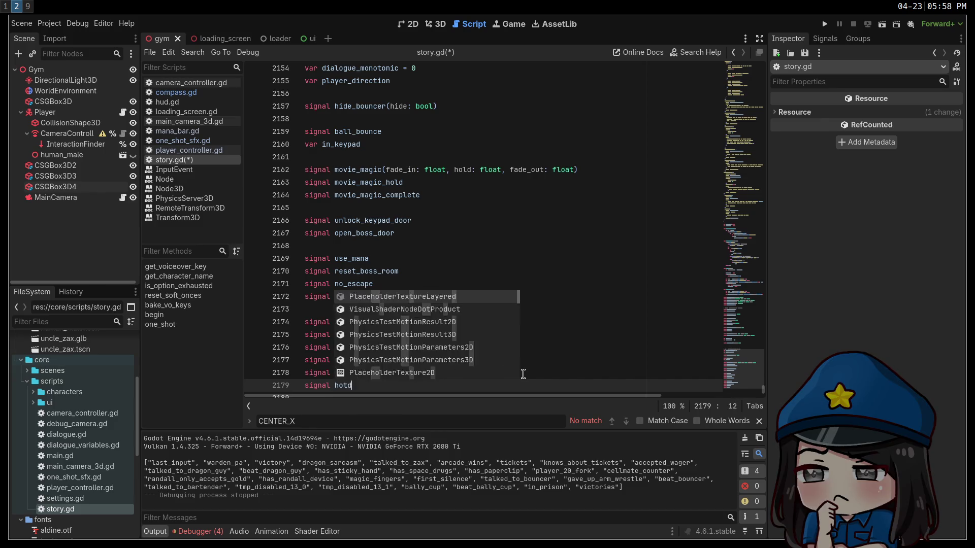
{"action": "scroll", "coordinate": [523, 374], "scroll_direction": "down", "scroll_amount": 1}
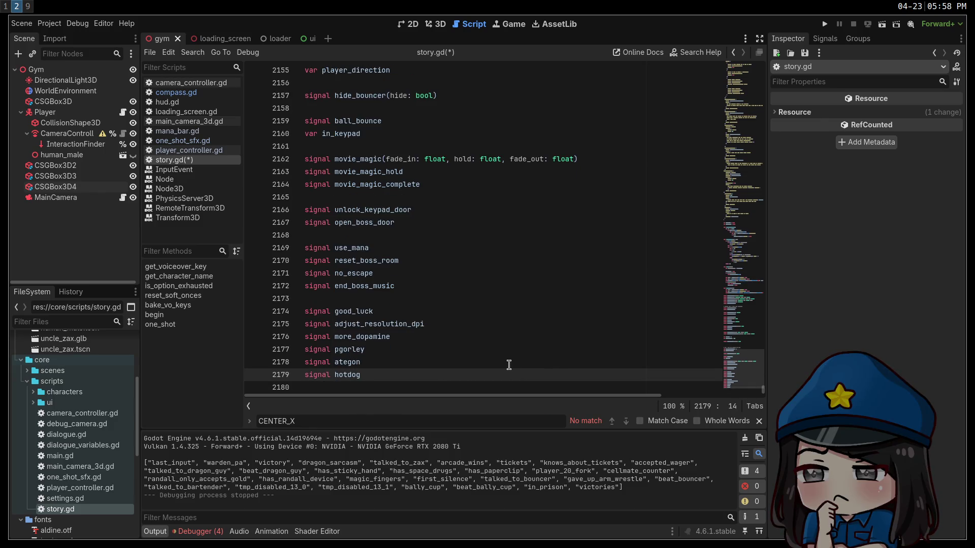
{"action": "left_click", "coordinate": [438, 300]}
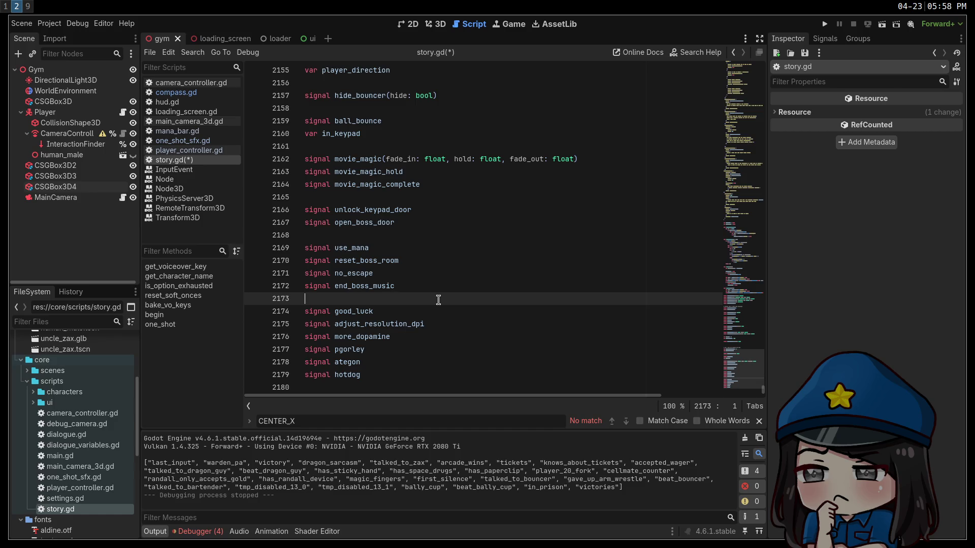
{"action": "key", "text": "Return"}
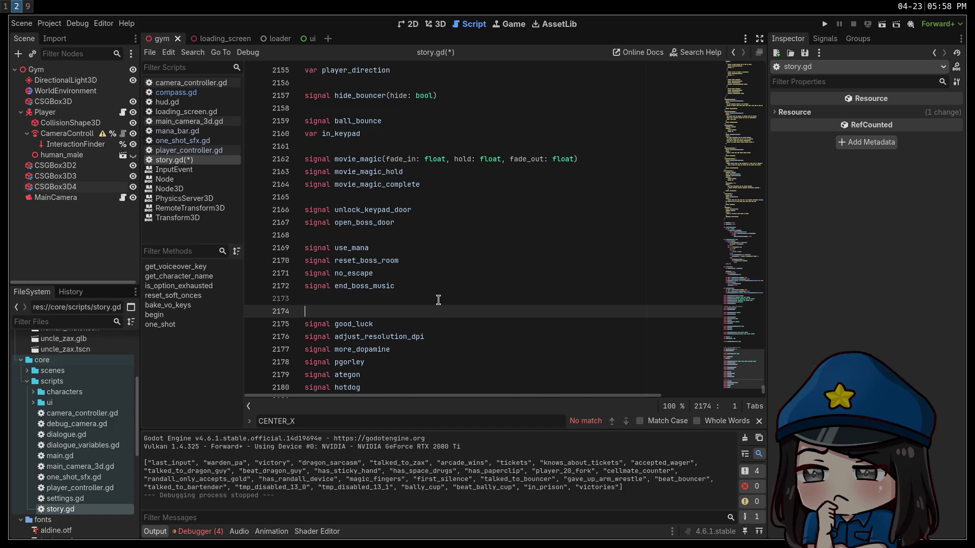
{"action": "key", "text": "super+3"}
{"action": "key", "text": "super+Return"}
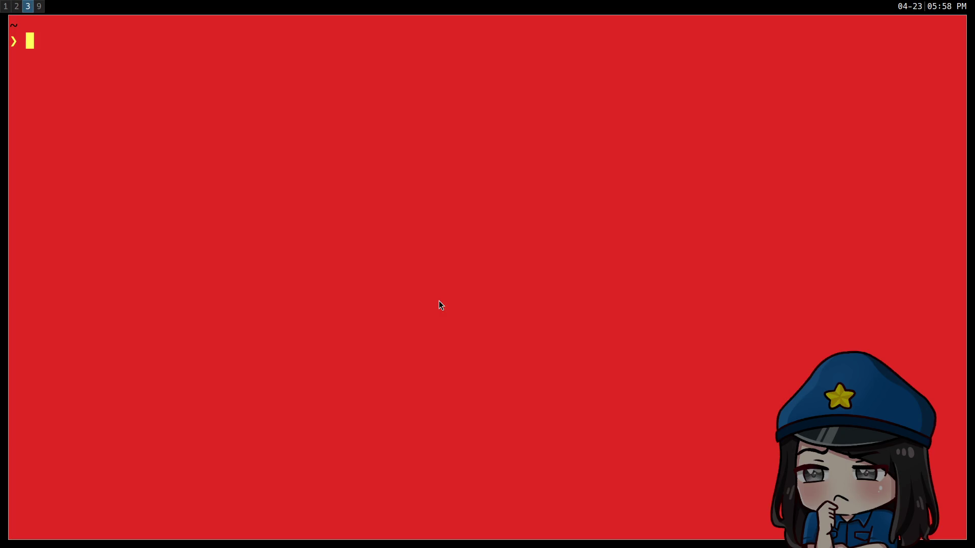
List the home folder with ls after a mistyped lls, then clear the screen
{"action": "type", "text": "lls"}
{"action": "key", "text": "Return"}
{"action": "type", "text": "ls"}
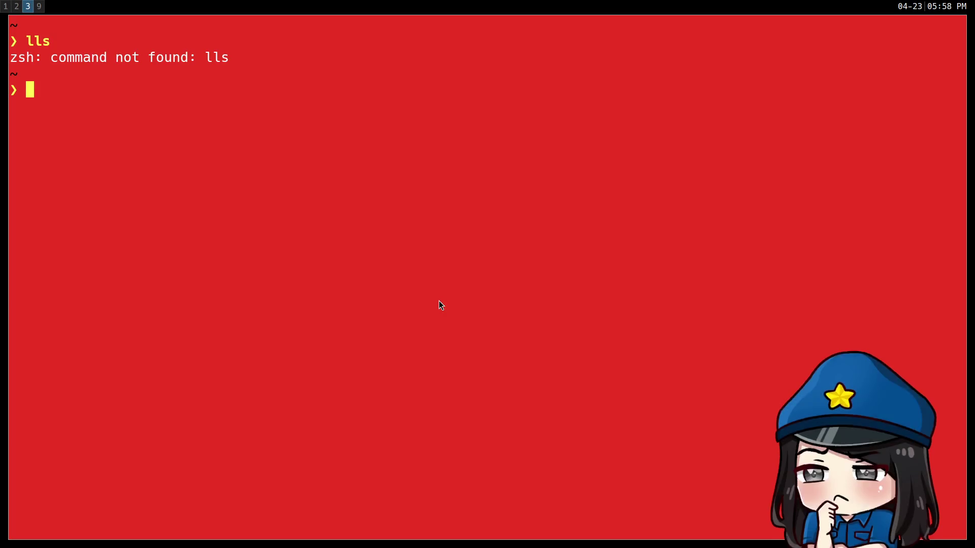
{"action": "key", "text": "Return"}
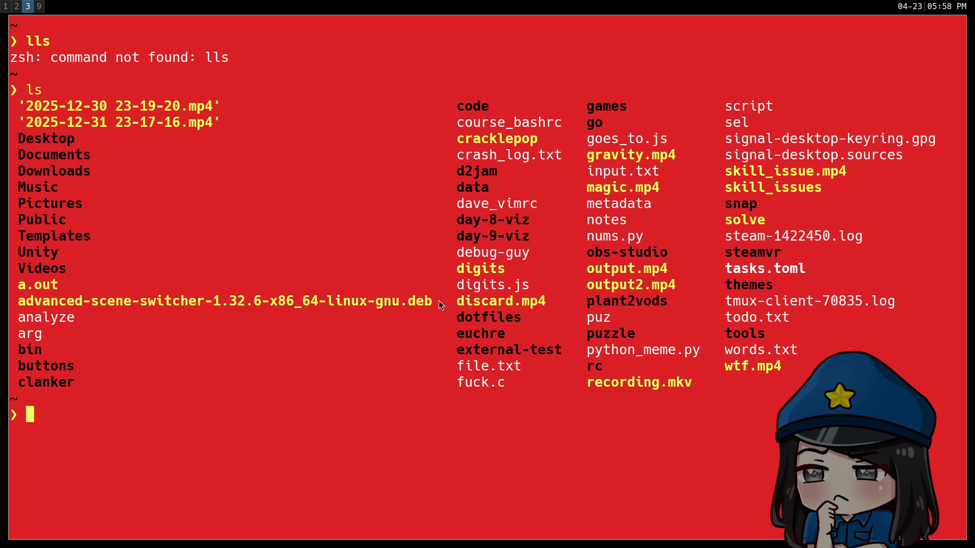
{"action": "type", "text": "clear"}
{"action": "key", "text": "Return"}
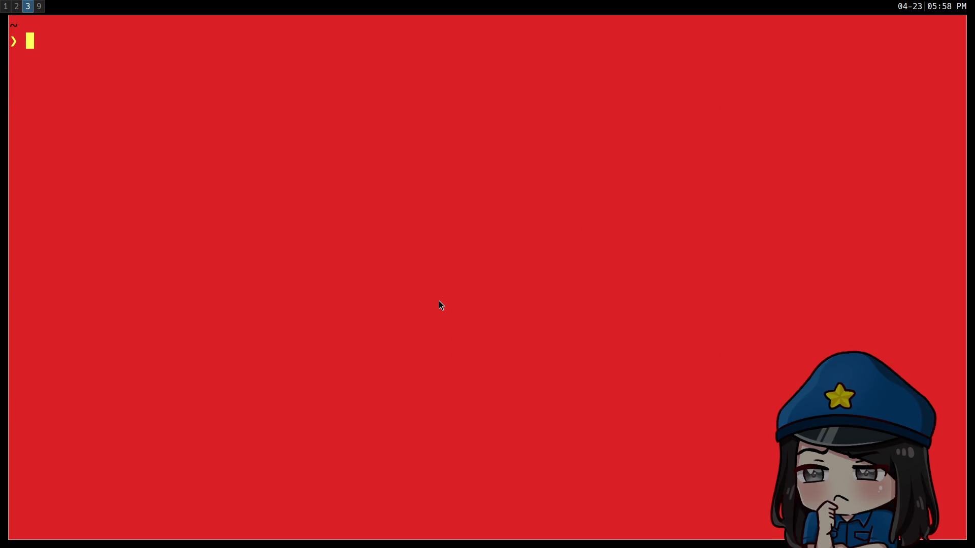
Launch vim and quit it with :q
{"action": "type", "text": "vim"}
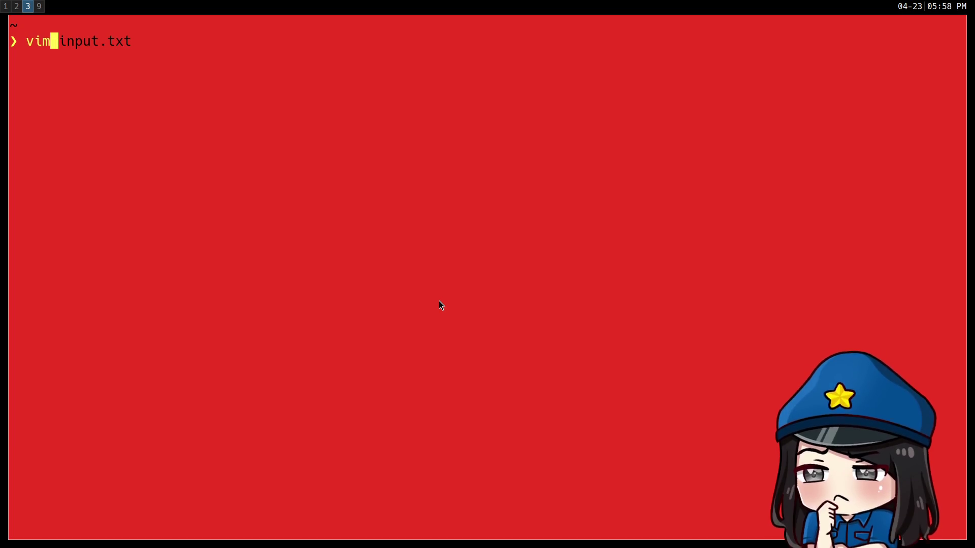
{"action": "key", "text": "BackSpace"}
{"action": "key", "text": "BackSpace"}
{"action": "key", "text": "BackSpace"}
{"action": "type", "text": "vim"}
{"action": "key", "text": "Return"}
{"action": "type", "text": ":q"}
{"action": "key", "text": "Return"}
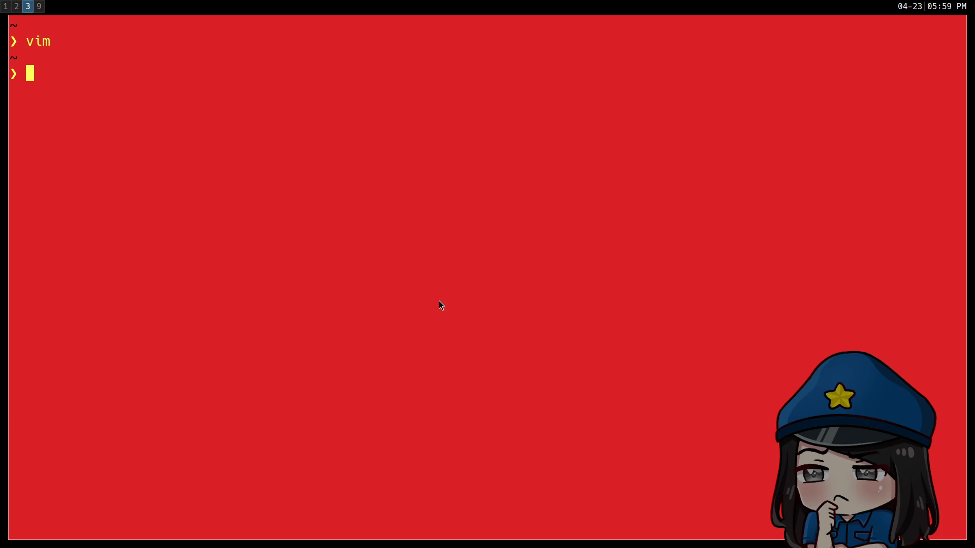
Run sl to watch the train, close the terminal, and return to the Godot editor
{"action": "type", "text": "sl"}
{"action": "key", "text": "Return"}
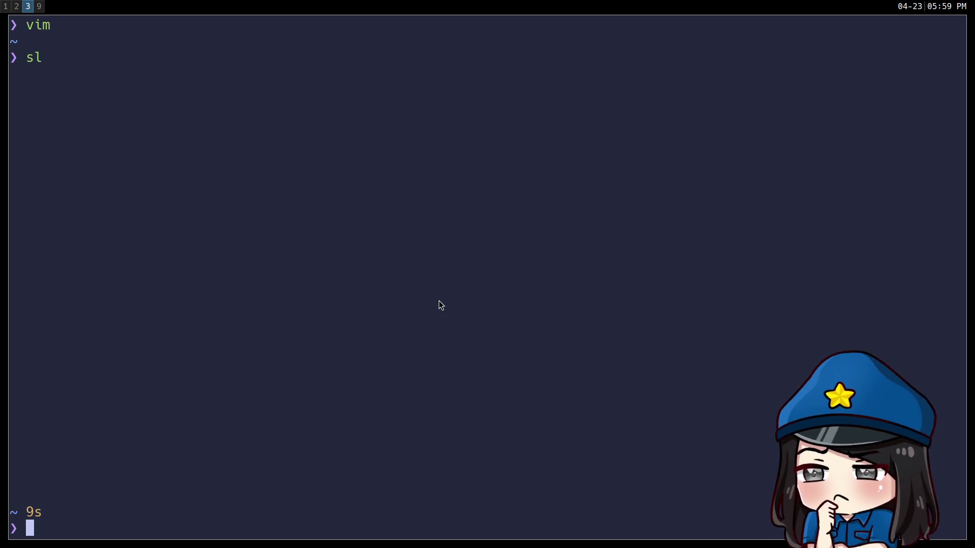
{"action": "key", "text": "ctrl+d"}
{"action": "key", "text": "super+1"}
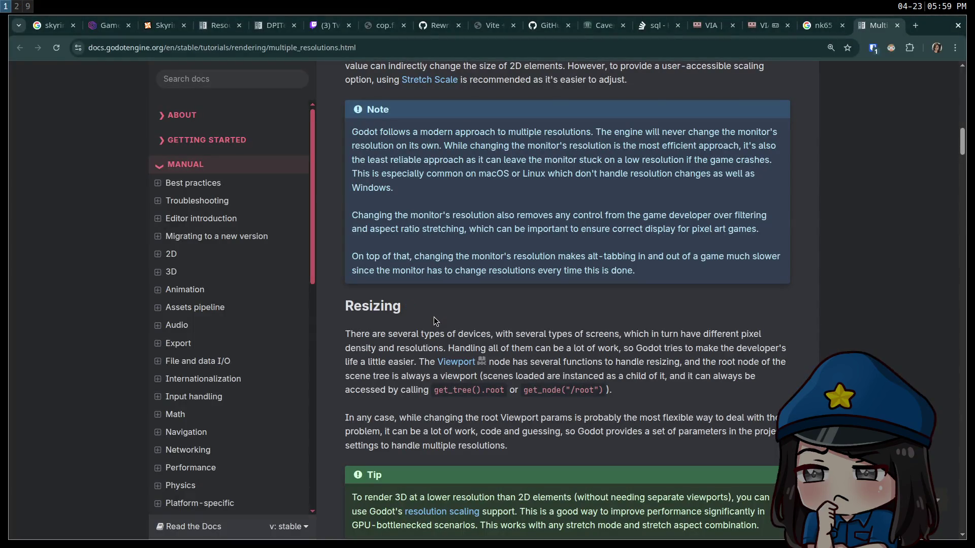
{"action": "key", "text": "super+2"}
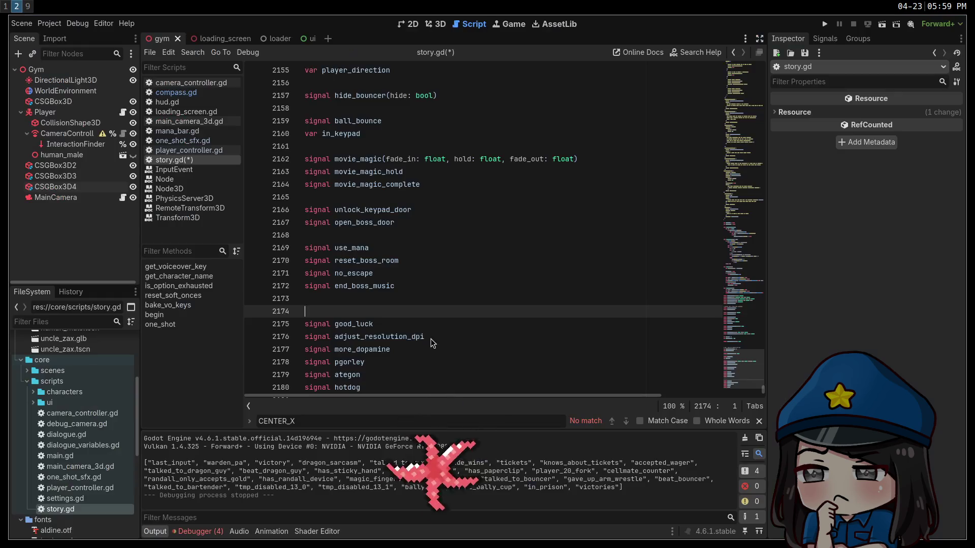
Select the added signals from hotdog up to line 2174, delete them, and save story.gd
{"action": "scroll", "coordinate": [430, 339], "scroll_direction": "down", "scroll_amount": 1}
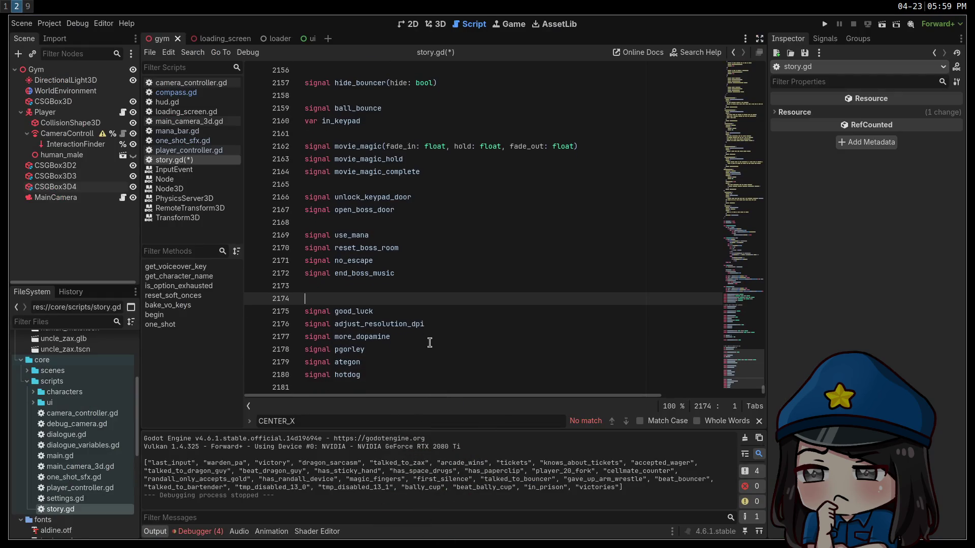
{"action": "left_click", "coordinate": [435, 377]}
{"action": "left_click", "coordinate": [304, 295], "text": "shift"}
{"action": "key", "text": "BackSpace"}
{"action": "key", "text": "BackSpace"}
{"action": "key", "text": "BackSpace"}
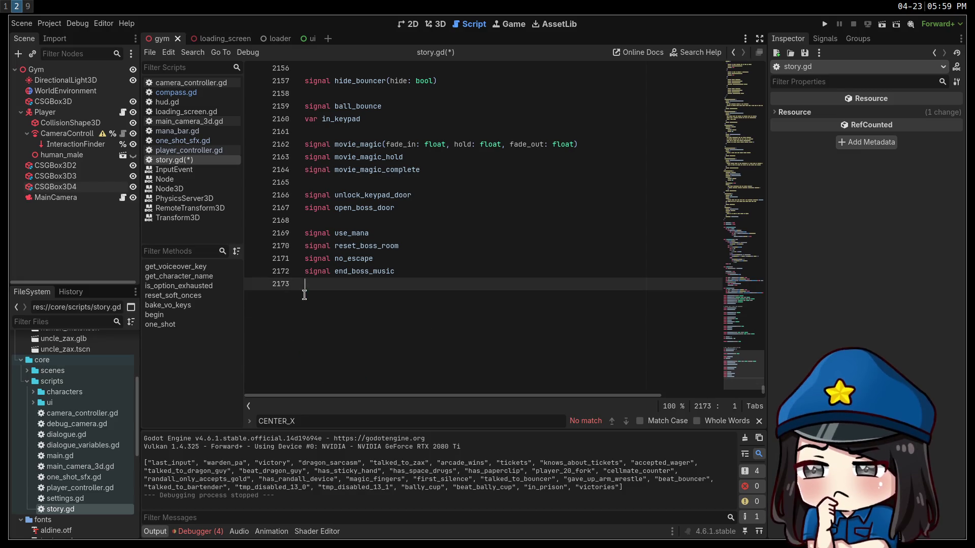
{"action": "key", "text": "ctrl+s"}
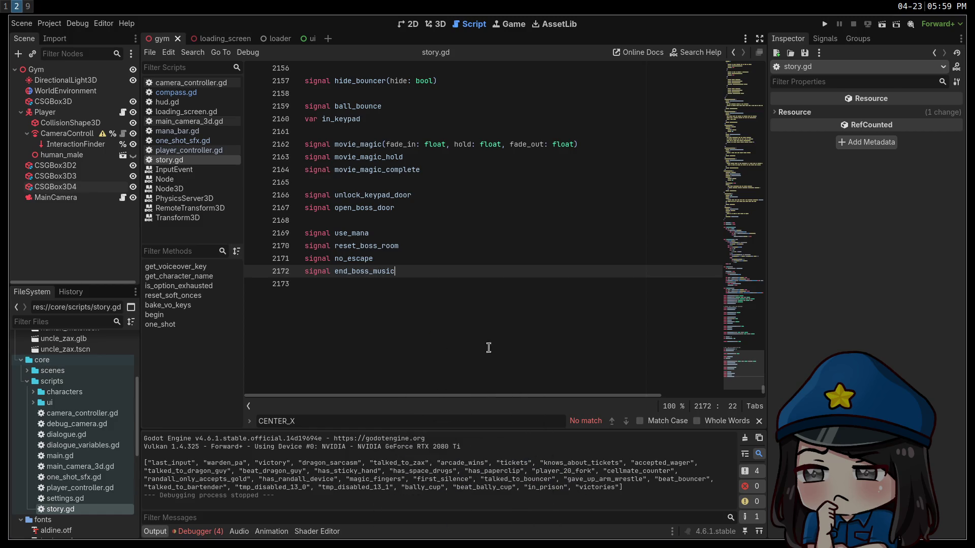
Delete the boss-room signal lines 2165–2172 (reset_boss_room, no_escape, end_boss_music)
{"action": "double_click", "coordinate": [341, 271]}
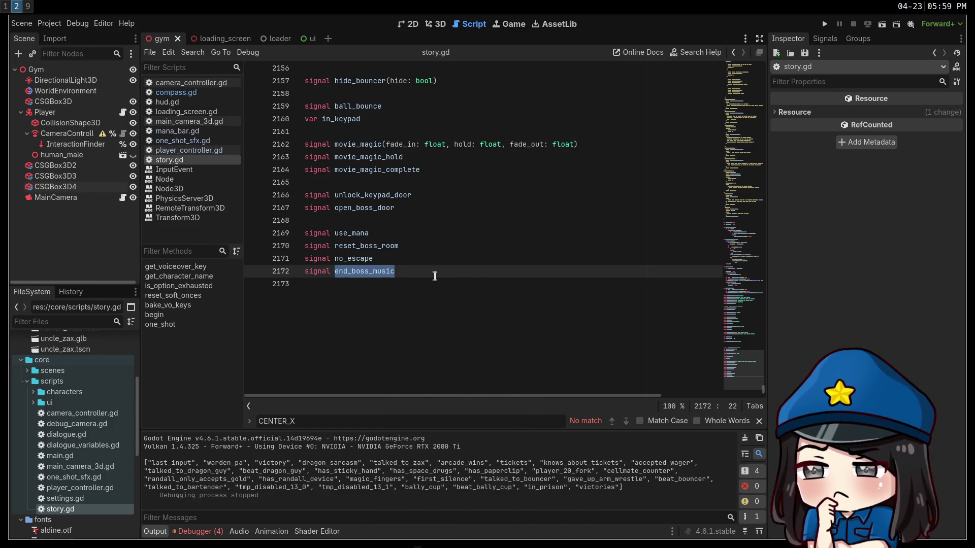
{"action": "double_click", "coordinate": [370, 259]}
{"action": "double_click", "coordinate": [368, 246]}
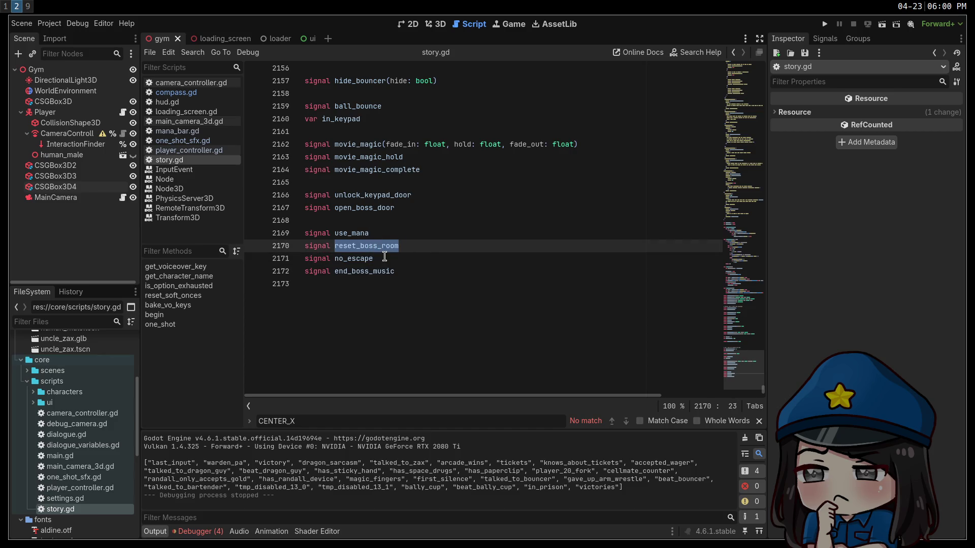
{"action": "left_click", "coordinate": [418, 277]}
{"action": "mouse_move", "coordinate": [418, 278]}
{"action": "left_mouse_down"}
{"action": "mouse_move", "coordinate": [335, 233]}
{"action": "mouse_move", "coordinate": [294, 186]}
{"action": "left_mouse_up"}
{"action": "key", "text": "BackSpace"}
{"action": "key", "text": "BackSpace"}
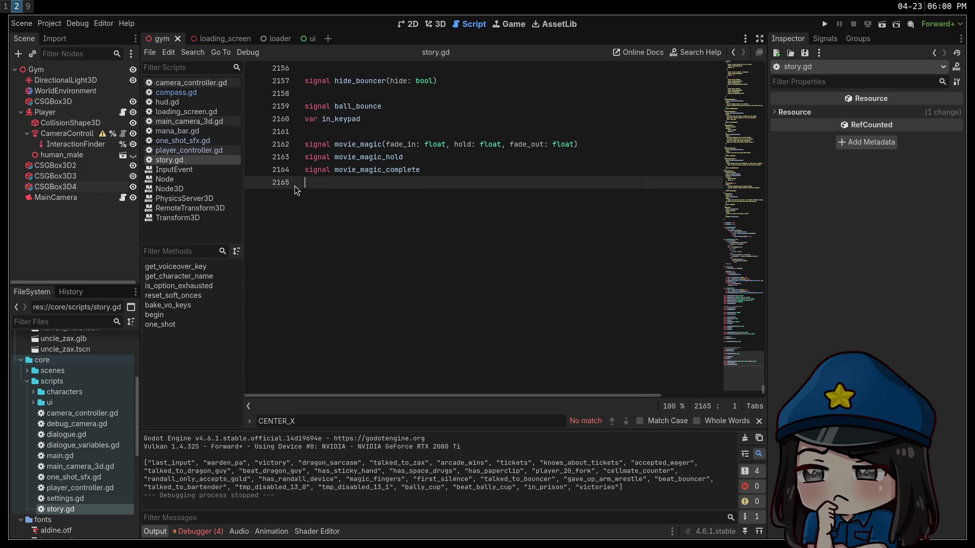
{"action": "scroll", "coordinate": [377, 185], "scroll_direction": "up", "scroll_amount": 7}
{"action": "key", "text": "Delete"}
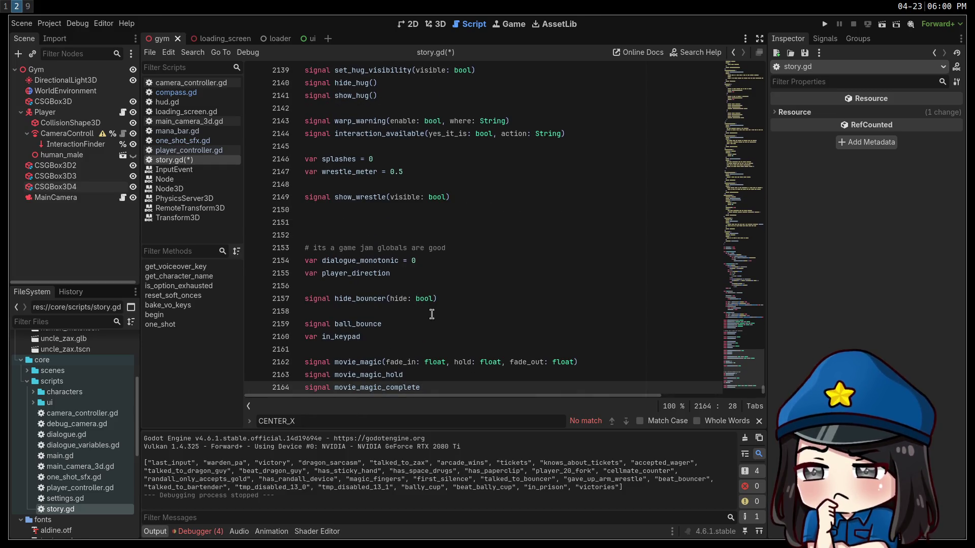
Remove the ball_bounce, in_keypad and hide_bouncer lines after player_direction
{"action": "left_click_drag", "start_coordinate": [381, 336], "coordinate": [226, 330]}
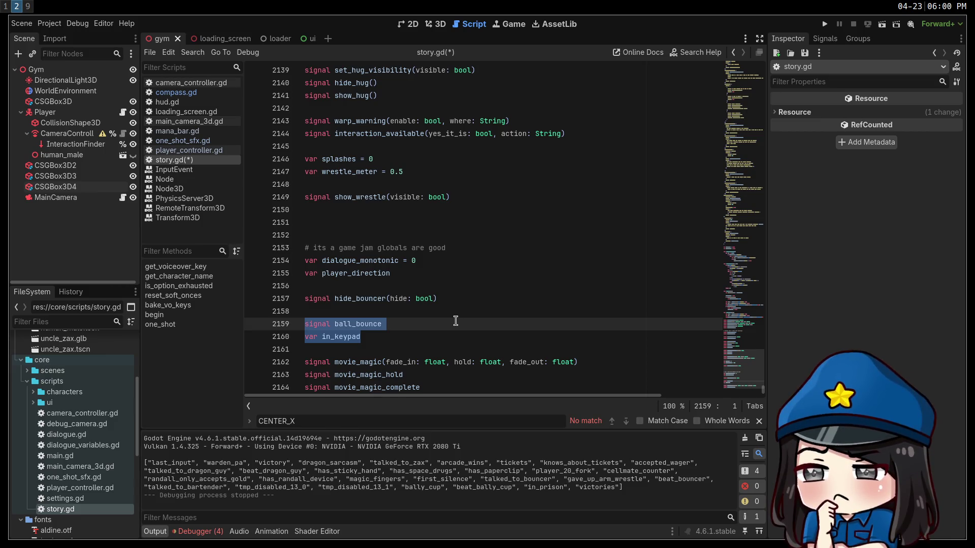
{"action": "key", "text": "BackSpace"}
{"action": "key", "text": "BackSpace"}
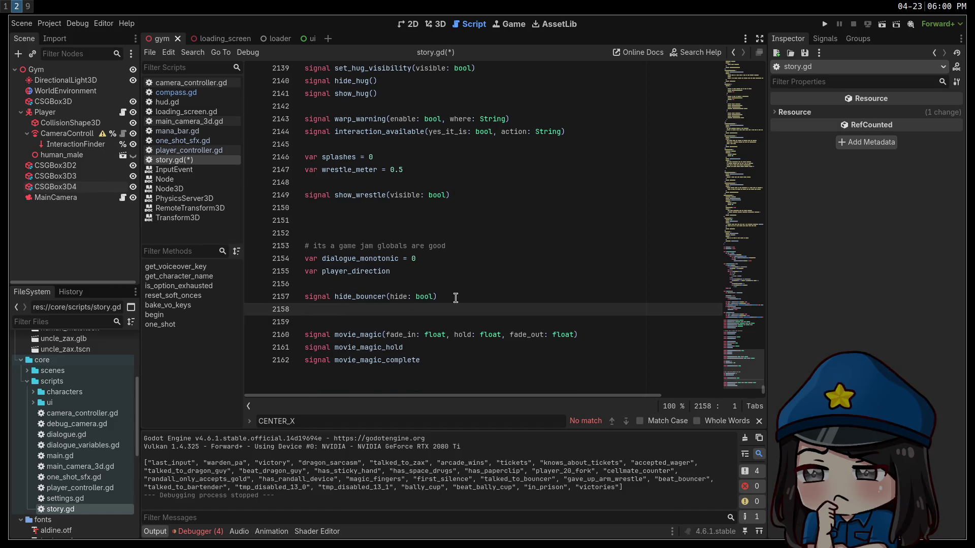
{"action": "mouse_move", "coordinate": [454, 297]}
{"action": "left_mouse_down"}
{"action": "mouse_move", "coordinate": [332, 297]}
{"action": "mouse_move", "coordinate": [259, 284]}
{"action": "left_mouse_up"}
{"action": "key", "text": "Delete"}
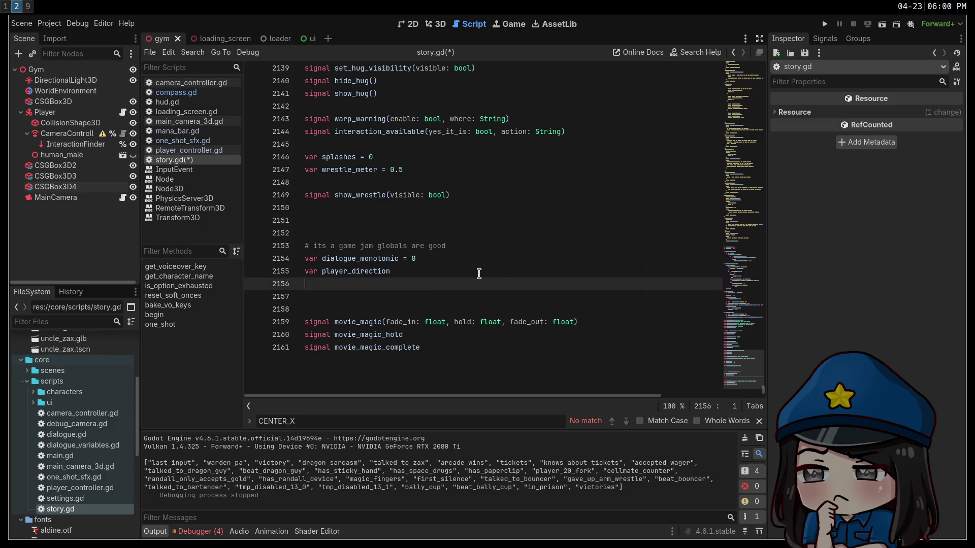
{"action": "left_click", "coordinate": [470, 272]}
{"action": "key", "text": "Delete"}
{"action": "key", "text": "Delete"}
Delete the splashes, wrestle_meter and show_wrestle declarations and their leftover blank lines
{"action": "scroll", "coordinate": [467, 277], "scroll_direction": "up", "scroll_amount": 3}
{"action": "left_click", "coordinate": [511, 299]}
{"action": "mouse_move", "coordinate": [511, 300]}
{"action": "left_mouse_down"}
{"action": "mouse_move", "coordinate": [315, 294]}
{"action": "mouse_move", "coordinate": [403, 272]}
{"action": "mouse_move", "coordinate": [304, 259]}
{"action": "mouse_move", "coordinate": [282, 245]}
{"action": "left_mouse_up"}
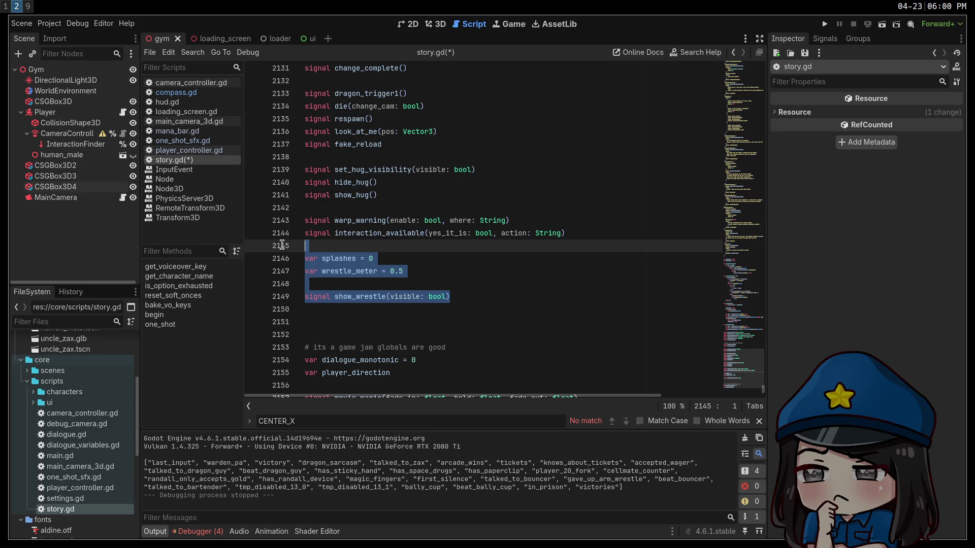
{"action": "key", "text": "BackSpace"}
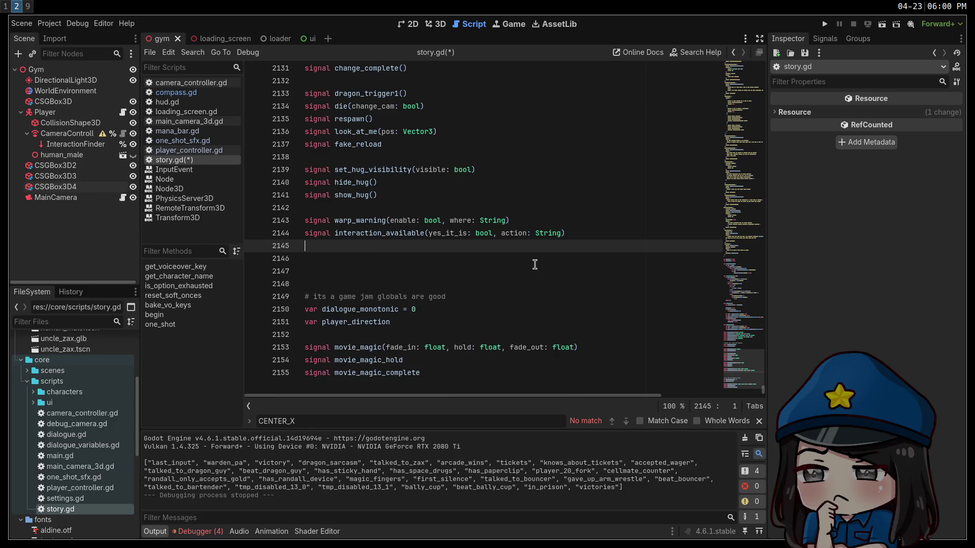
{"action": "key", "text": "Delete"}
{"action": "key", "text": "Delete"}
{"action": "key", "text": "Delete"}
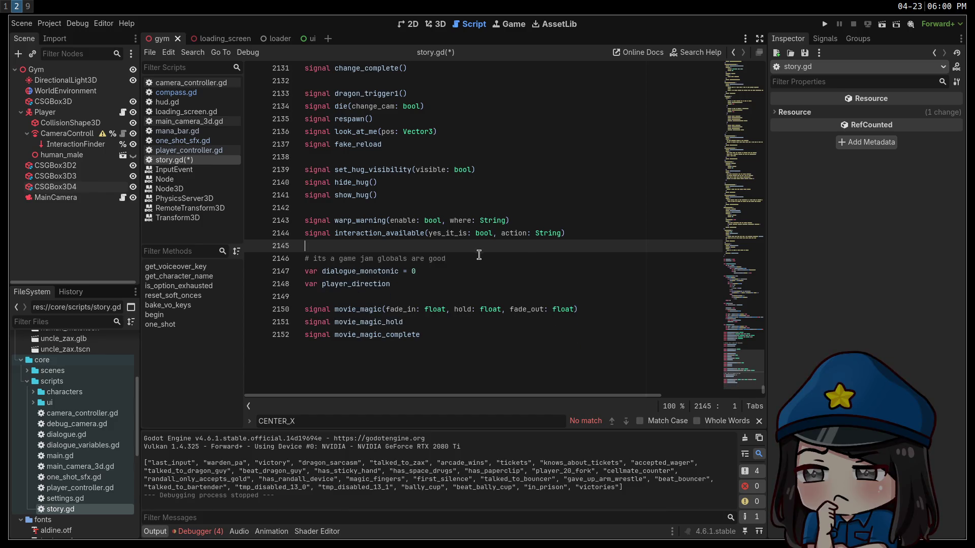
Cut the three movie_magic signal lines and paste them above the game jam globals comment
{"action": "left_click_drag", "start_coordinate": [465, 335], "coordinate": [266, 302]}
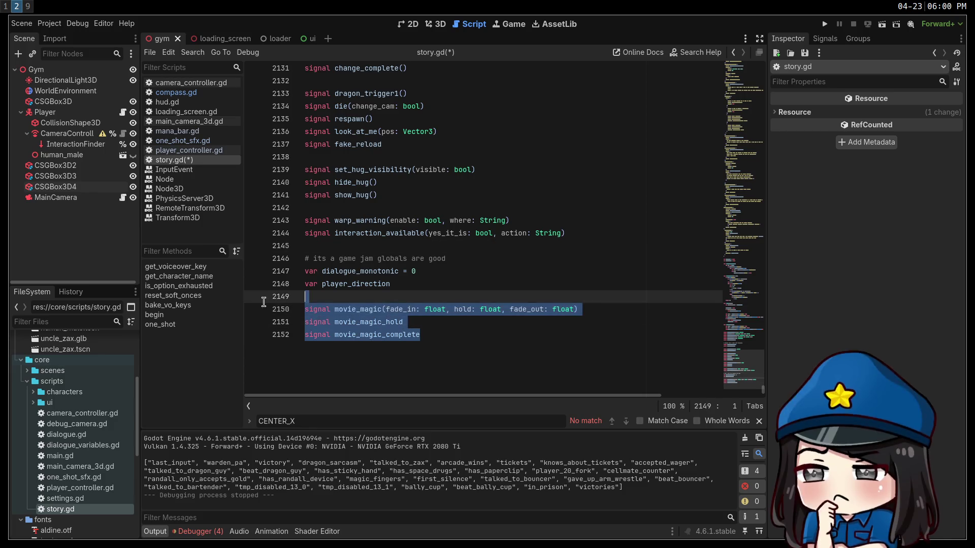
{"action": "key", "text": "ctrl+x"}
{"action": "left_click", "coordinate": [337, 245]}
{"action": "key", "text": "Return"}
{"action": "key", "text": "ctrl+v"}
{"action": "key", "text": "Return"}
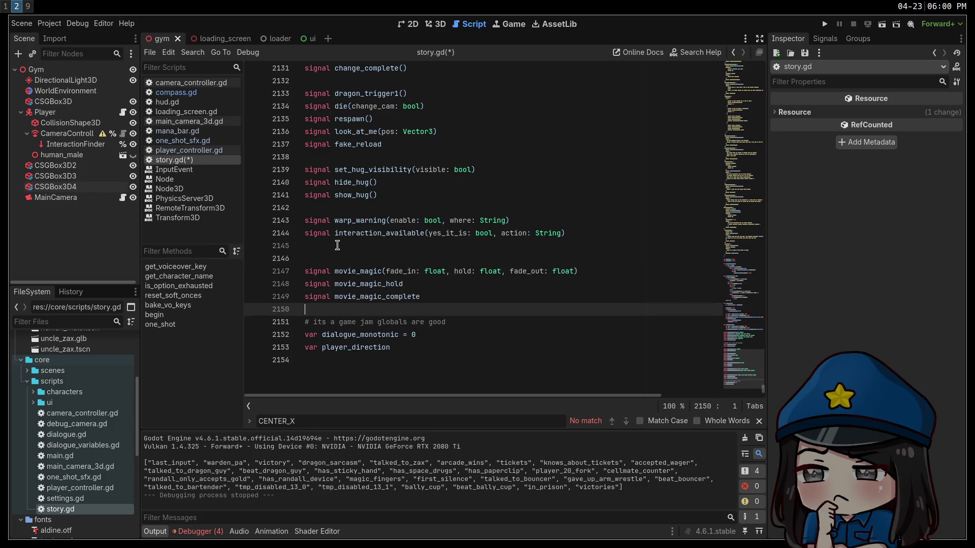
{"action": "left_click", "coordinate": [337, 245]}
{"action": "key", "text": "BackSpace"}
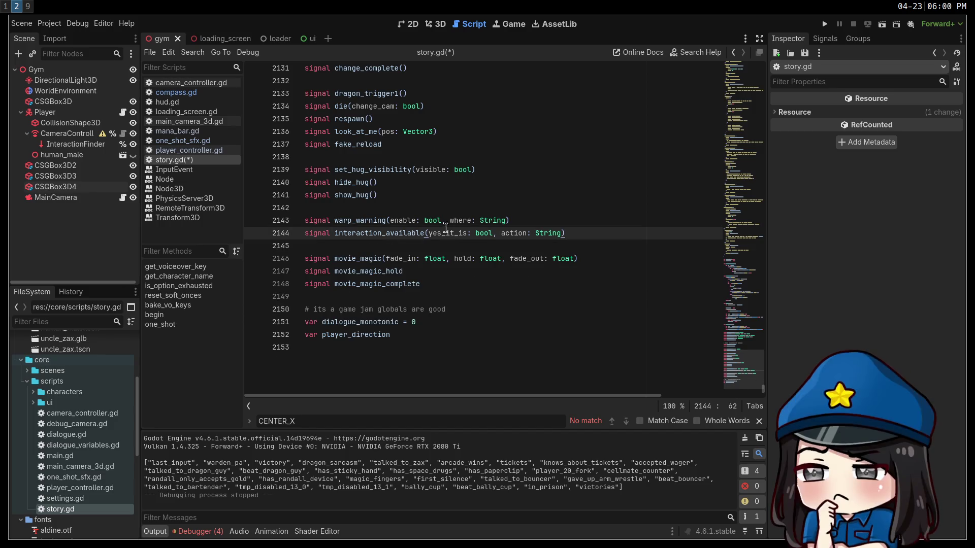
Look over the interaction_available signal and its yes_it_is and action parameters
{"action": "double_click", "coordinate": [358, 231]}
{"action": "double_click", "coordinate": [441, 233]}
{"action": "double_click", "coordinate": [506, 232]}
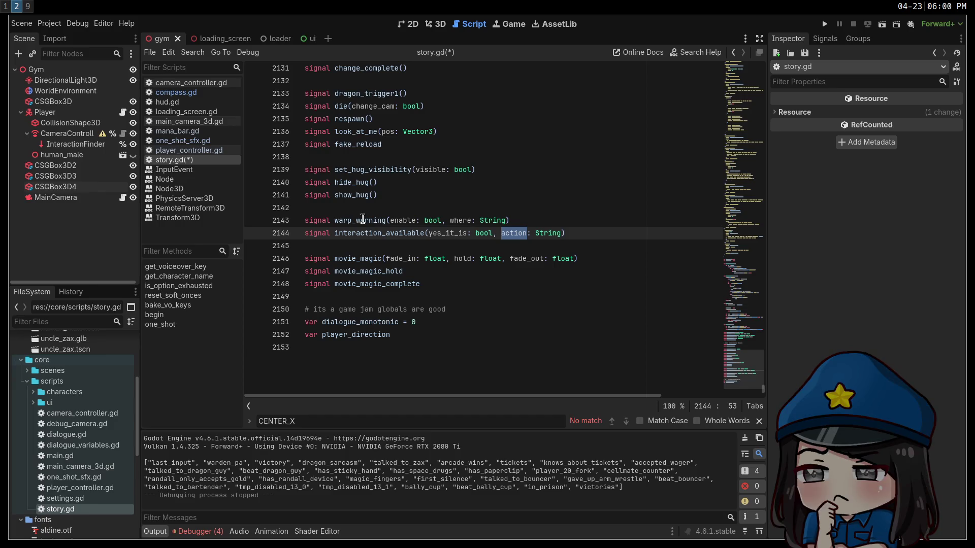
{"action": "double_click", "coordinate": [433, 234]}
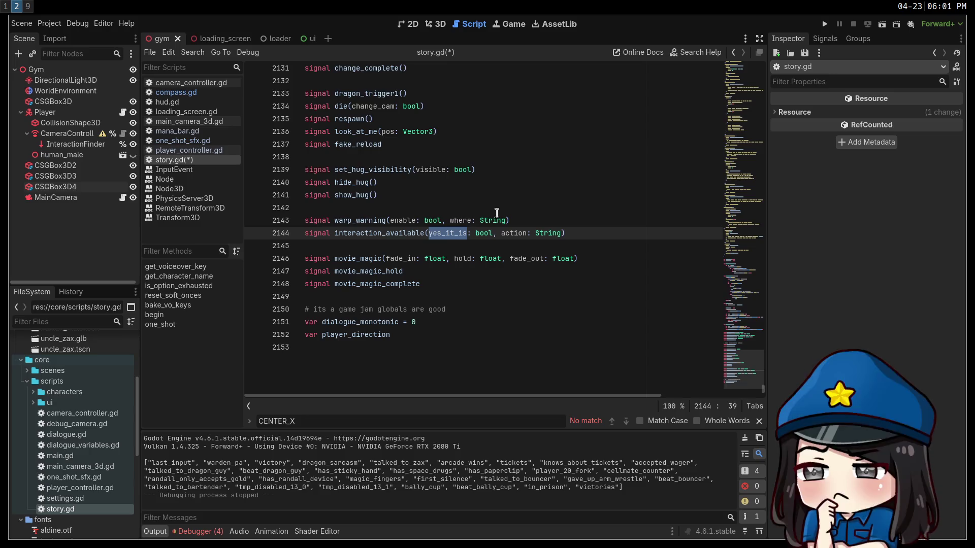
{"action": "left_click", "coordinate": [536, 224]}
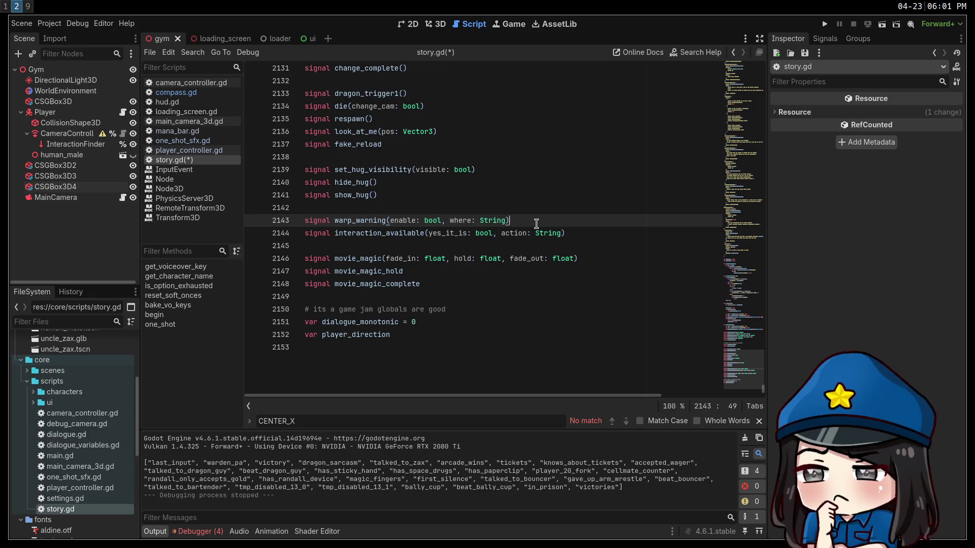
{"action": "scroll", "coordinate": [489, 239], "scroll_direction": "up", "scroll_amount": 3}
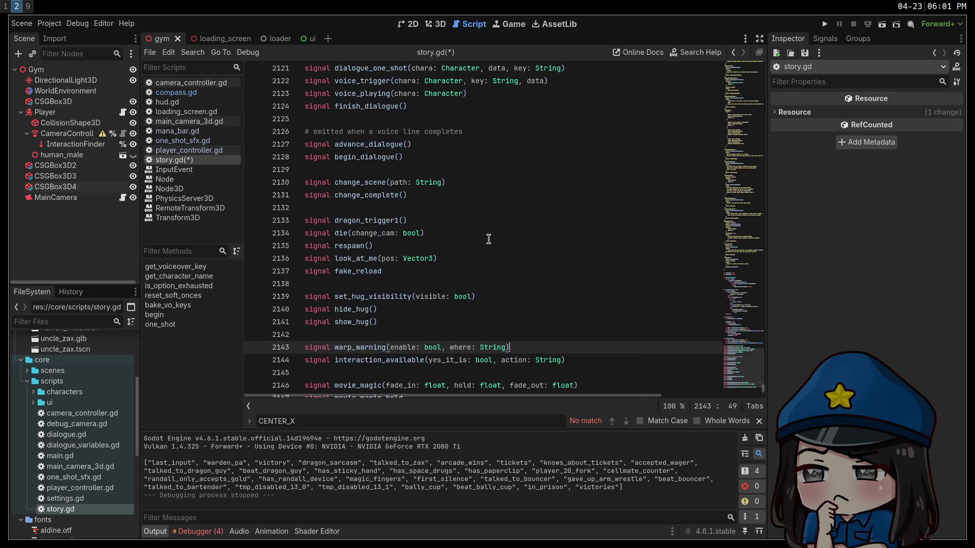
Review the show_hug, hide_hug and set_hug_visibility signal declarations
{"action": "double_click", "coordinate": [338, 323]}
{"action": "double_click", "coordinate": [347, 310]}
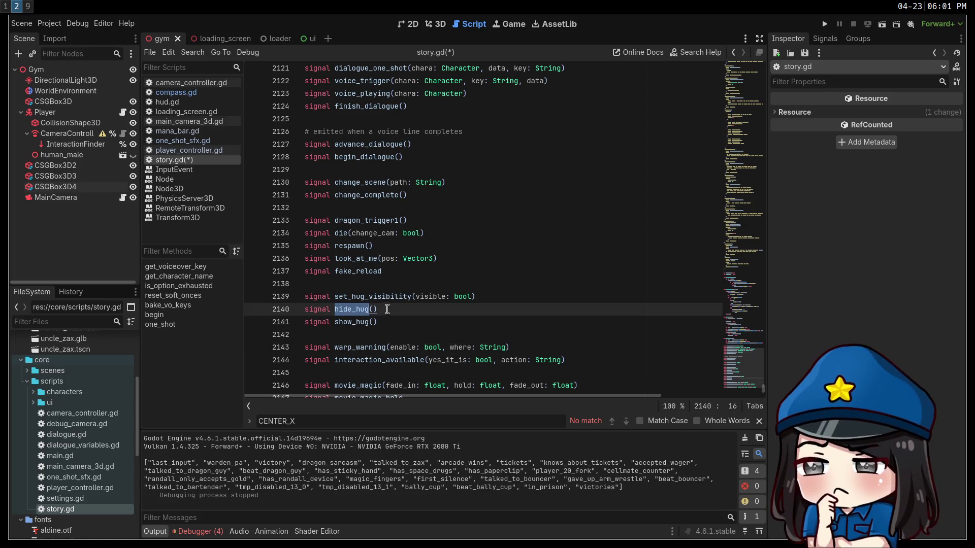
{"action": "double_click", "coordinate": [372, 297]}
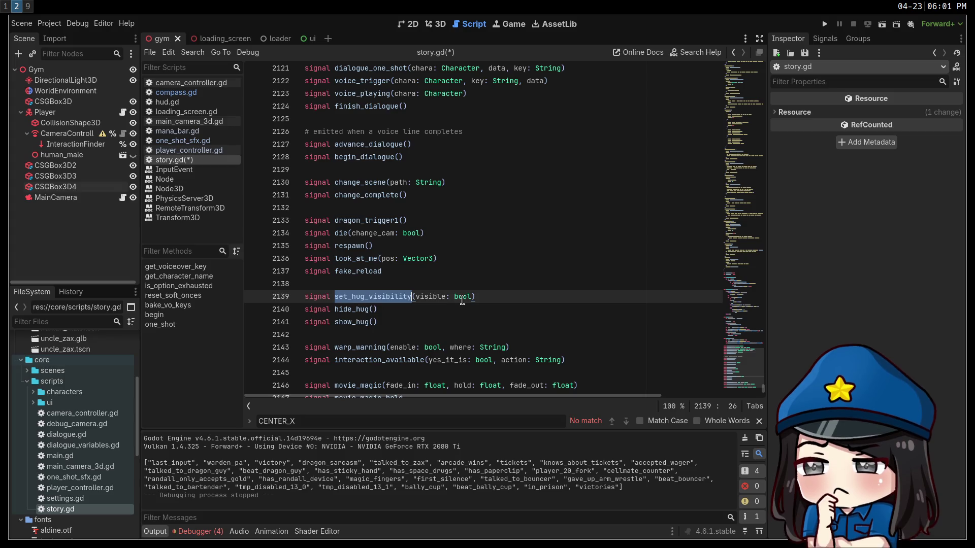
{"action": "mouse_move", "coordinate": [462, 300]}
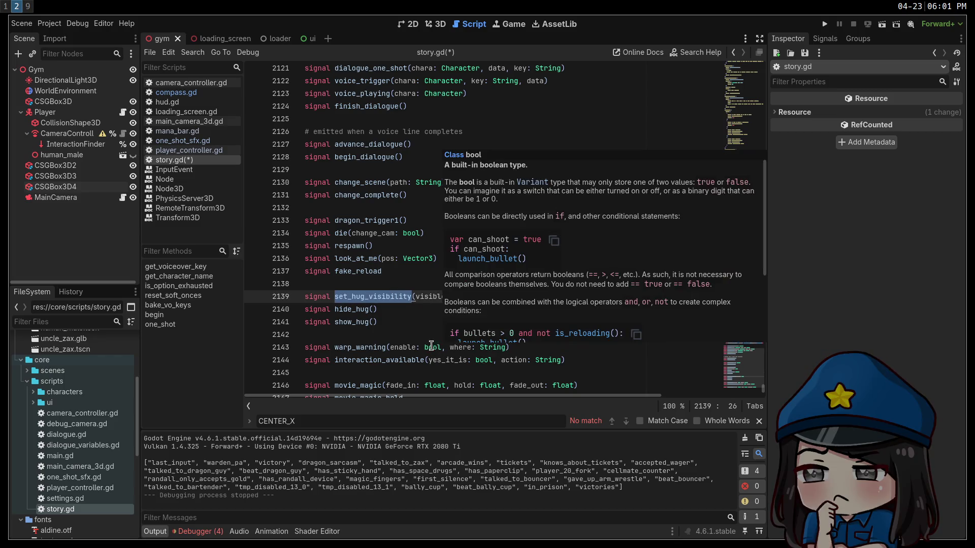
{"action": "double_click", "coordinate": [347, 310]}
{"action": "double_click", "coordinate": [361, 323]}
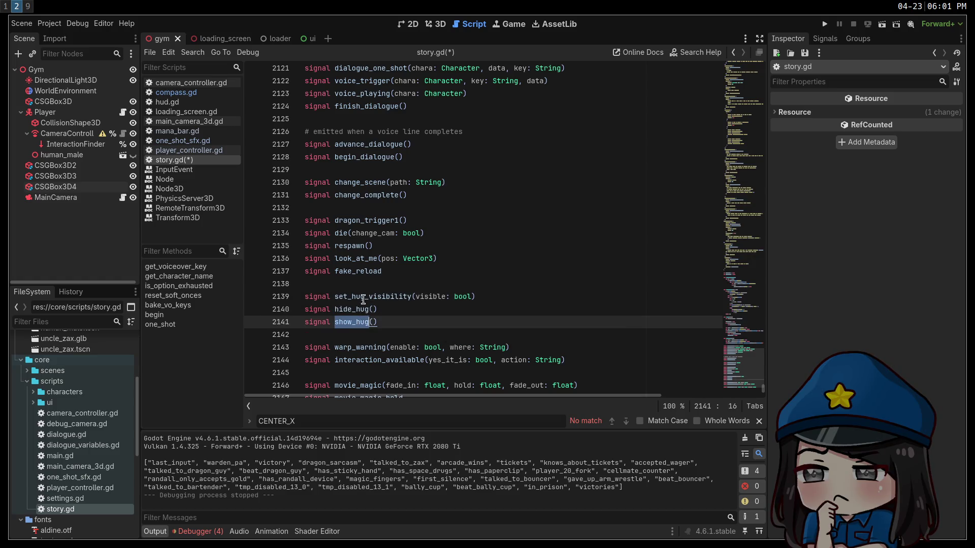
{"action": "double_click", "coordinate": [362, 298]}
{"action": "double_click", "coordinate": [361, 322]}
{"action": "double_click", "coordinate": [356, 310]}
{"action": "double_click", "coordinate": [362, 319]}
{"action": "double_click", "coordinate": [361, 309]}
{"action": "double_click", "coordinate": [361, 322]}
{"action": "double_click", "coordinate": [362, 297]}
{"action": "double_click", "coordinate": [361, 310]}
{"action": "left_click", "coordinate": [360, 334]}
{"action": "double_click", "coordinate": [360, 323]}
{"action": "double_click", "coordinate": [364, 298]}
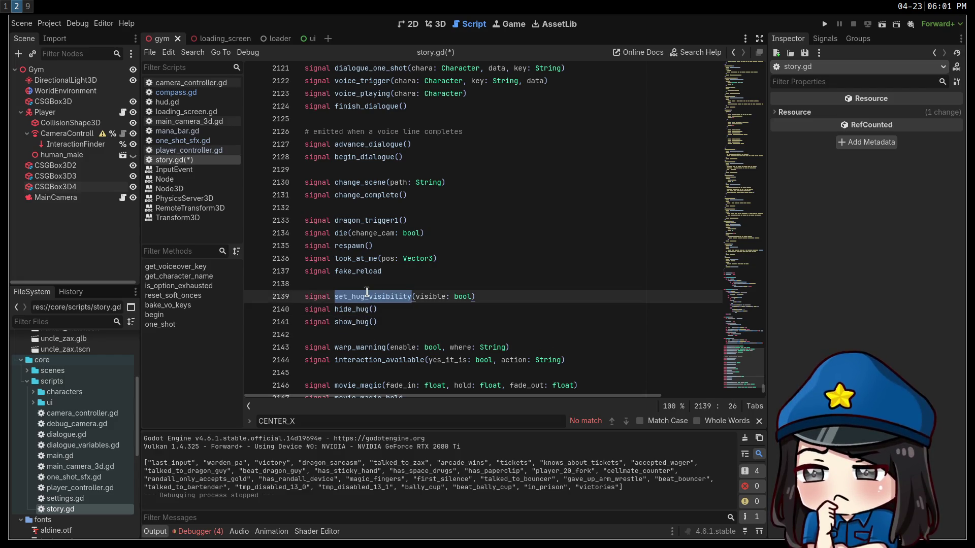
{"action": "double_click", "coordinate": [362, 309]}
{"action": "double_click", "coordinate": [363, 321]}
Delete the fake_reload signal line with Ctrl+Shift+K
{"action": "left_click", "coordinate": [412, 276]}
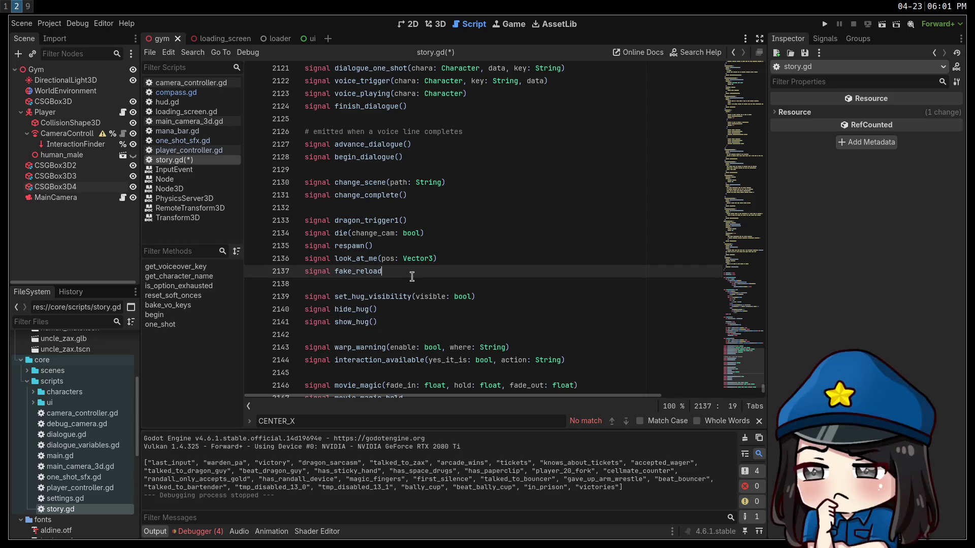
{"action": "double_click", "coordinate": [375, 274]}
{"action": "left_click", "coordinate": [454, 272]}
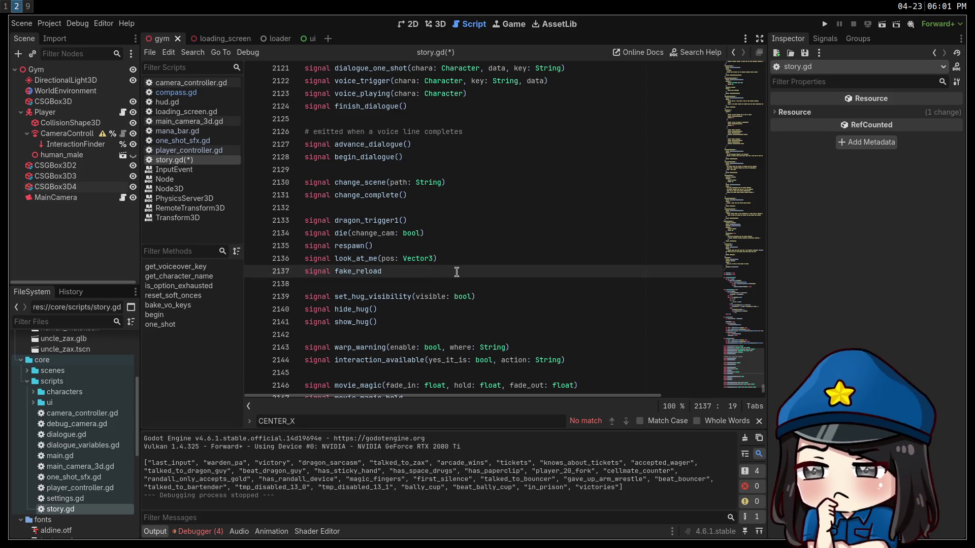
{"action": "key", "text": "ctrl+shift+k"}
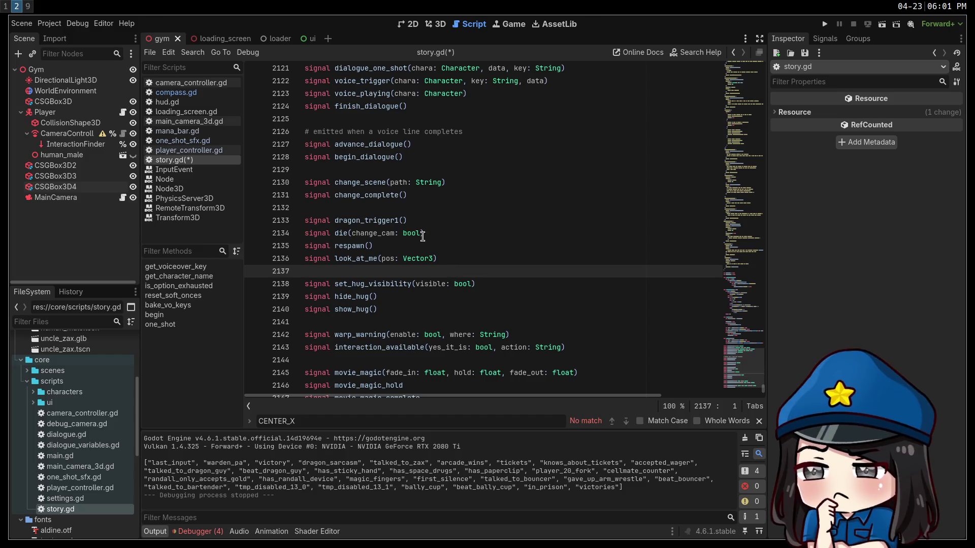
{"action": "double_click", "coordinate": [340, 233]}
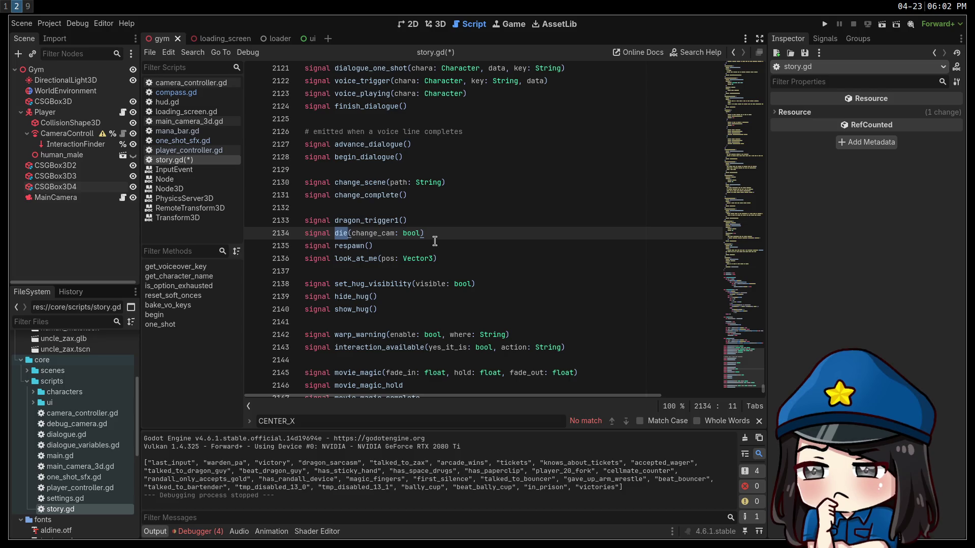
{"action": "left_click", "coordinate": [426, 221]}
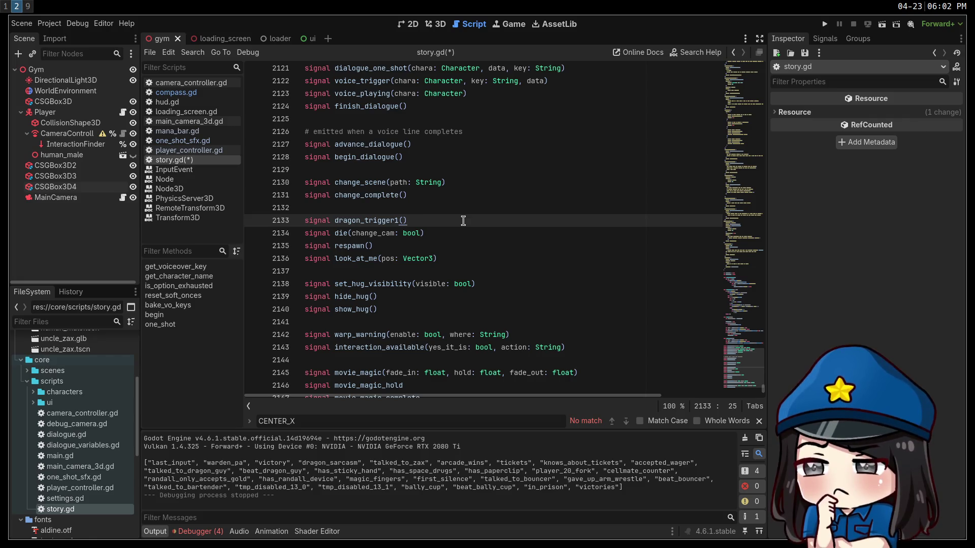
{"action": "key", "text": "ctrl+shift+k"}
{"action": "key", "text": "Up"}
{"action": "key", "text": "Up"}
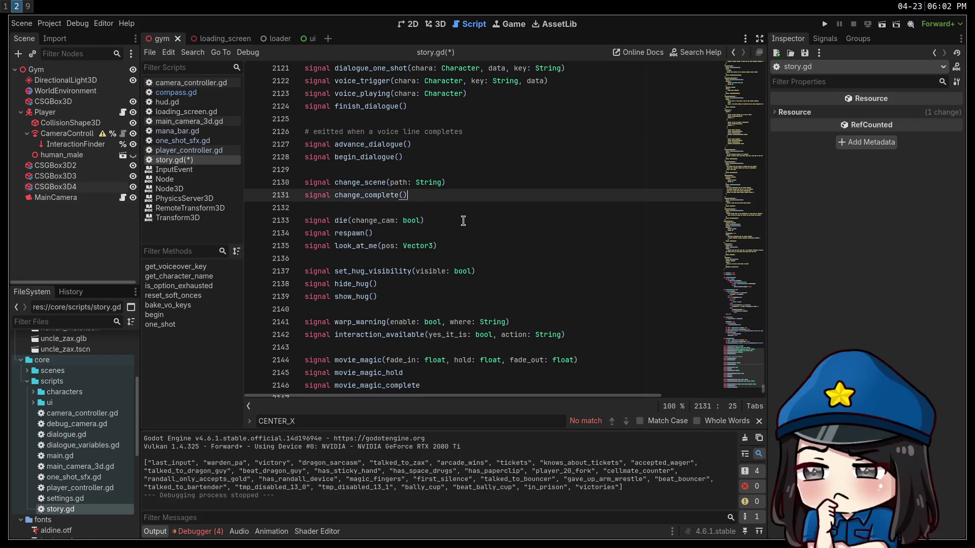
{"action": "scroll", "coordinate": [363, 213], "scroll_direction": "up", "scroll_amount": 1}
{"action": "double_click", "coordinate": [365, 233]}
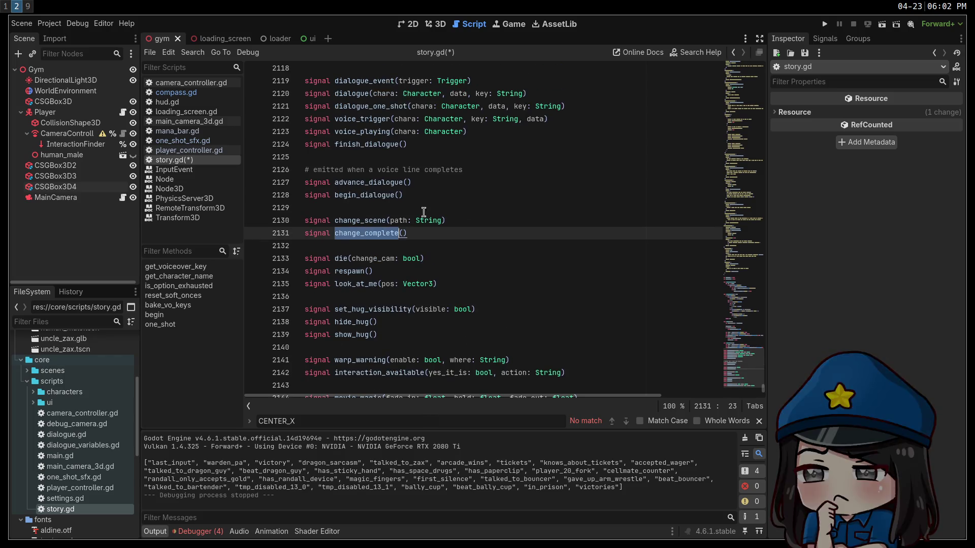
{"action": "left_click", "coordinate": [459, 231]}
{"action": "scroll", "coordinate": [457, 231], "scroll_direction": "down", "scroll_amount": 3}
{"action": "scroll", "coordinate": [451, 232], "scroll_direction": "up", "scroll_amount": 3}
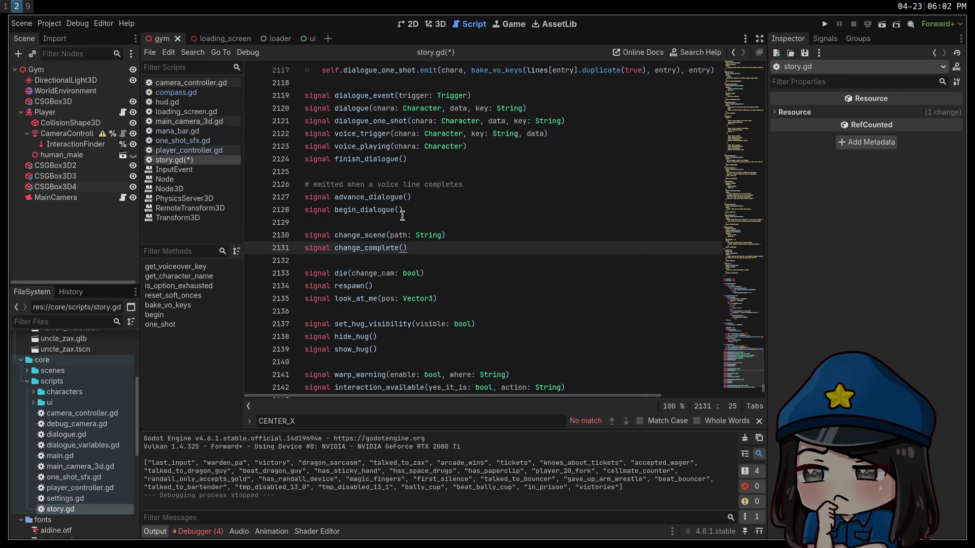
{"action": "double_click", "coordinate": [355, 197]}
{"action": "left_click", "coordinate": [424, 183]}
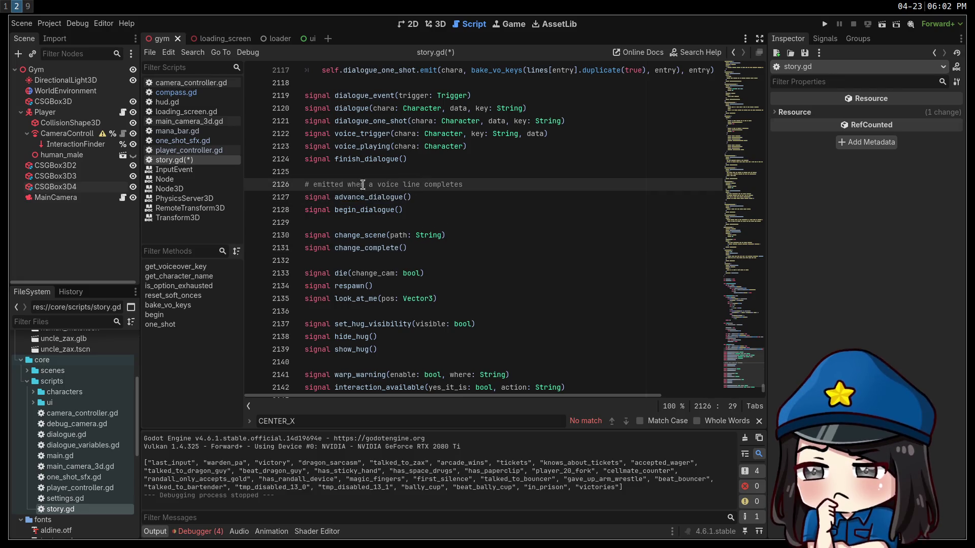
{"action": "double_click", "coordinate": [451, 184]}
{"action": "left_click_drag", "start_coordinate": [450, 184], "coordinate": [315, 185]}
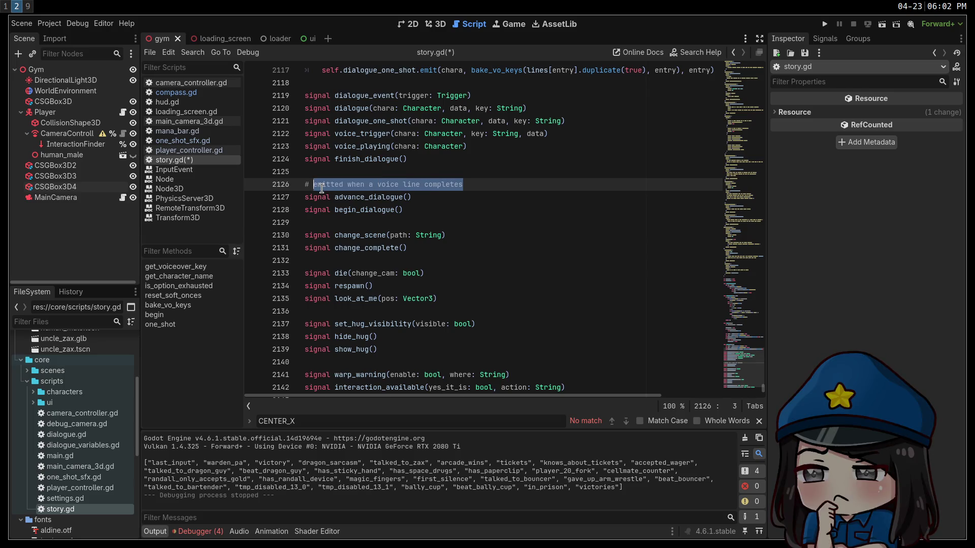
{"action": "left_click", "coordinate": [442, 208]}
{"action": "left_click", "coordinate": [367, 198]}
{"action": "double_click", "coordinate": [367, 198]}
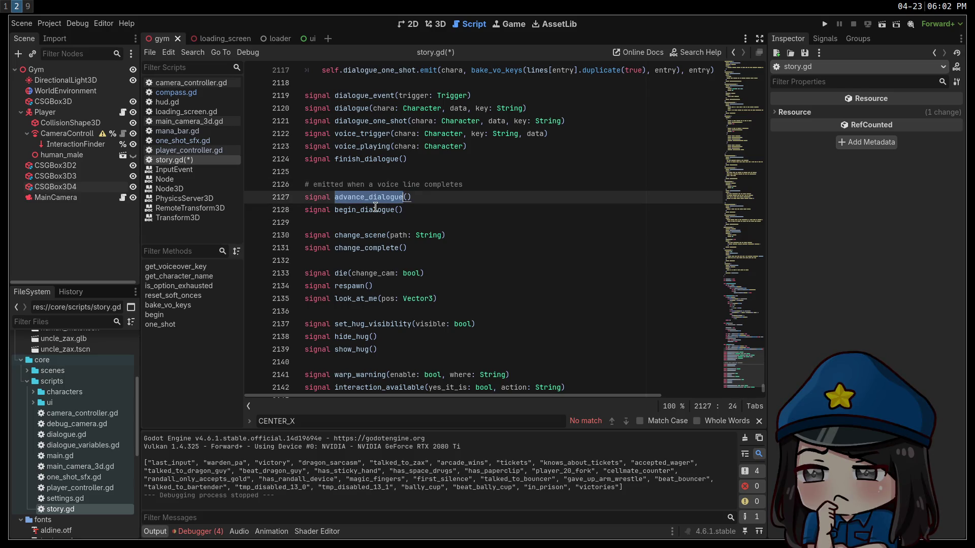
{"action": "double_click", "coordinate": [376, 208]}
{"action": "left_click", "coordinate": [422, 205]}
{"action": "scroll", "coordinate": [461, 200], "scroll_direction": "up", "scroll_amount": 2}
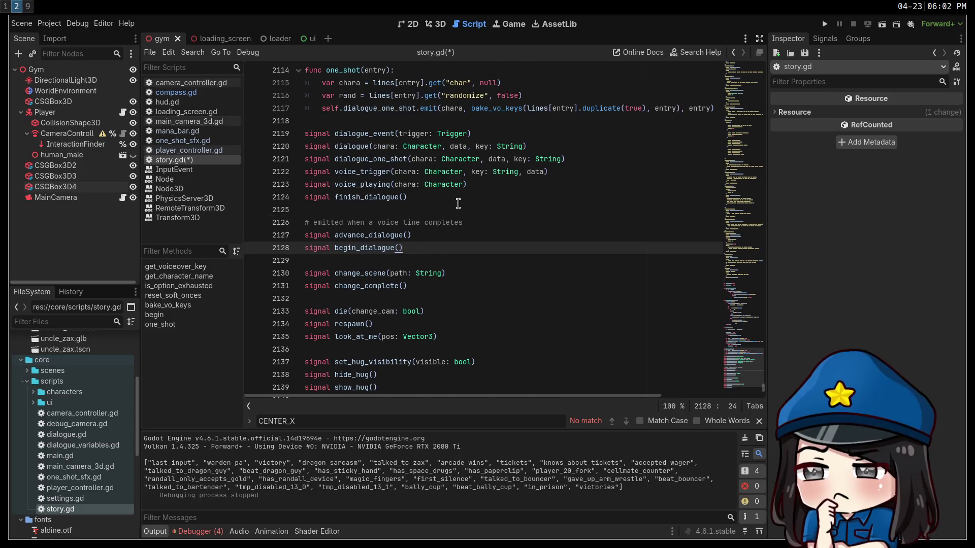
{"action": "double_click", "coordinate": [366, 236]}
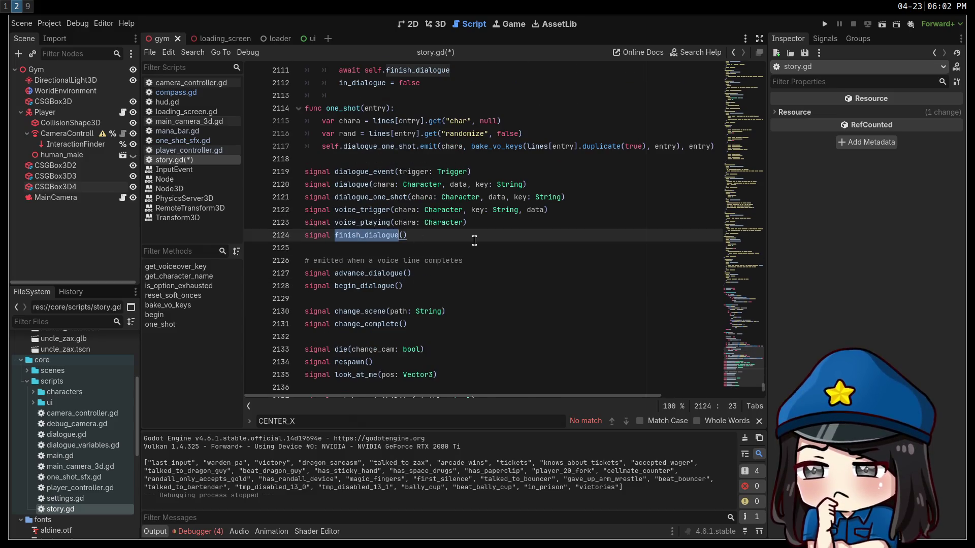
{"action": "double_click", "coordinate": [352, 169]}
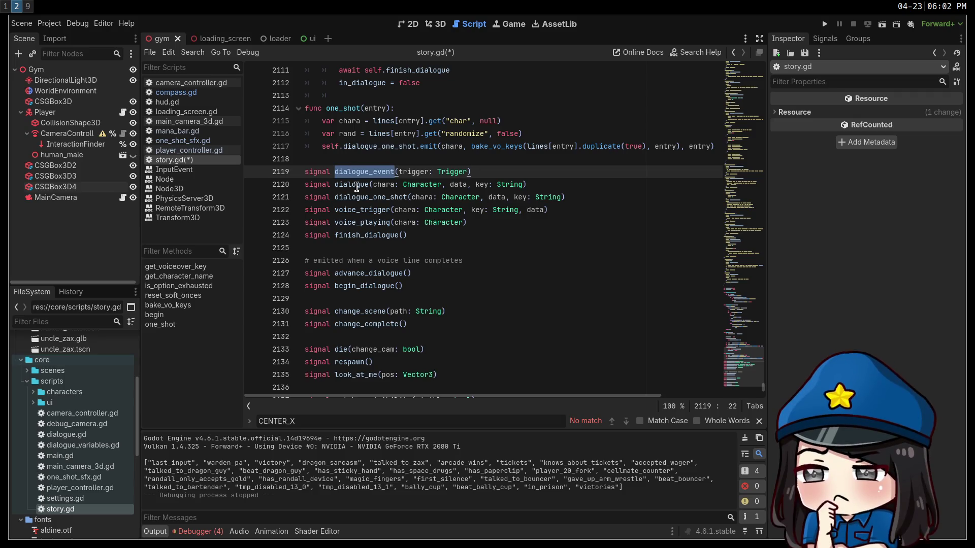
{"action": "double_click", "coordinate": [357, 187]}
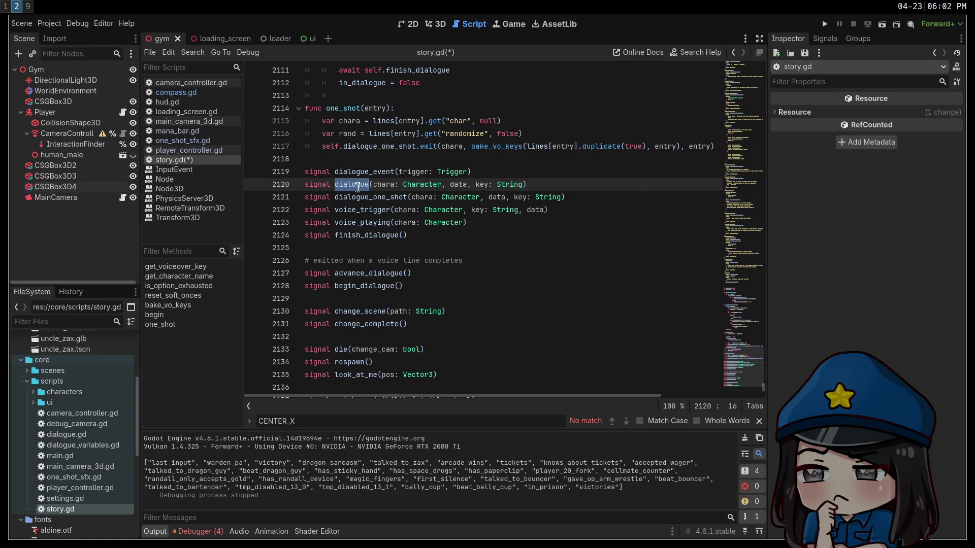
{"action": "double_click", "coordinate": [361, 198]}
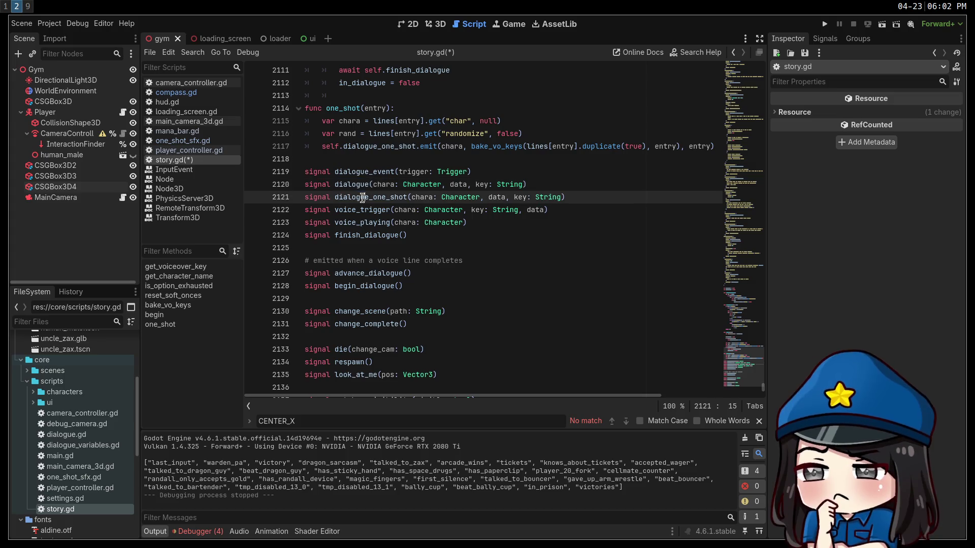
{"action": "double_click", "coordinate": [354, 212]}
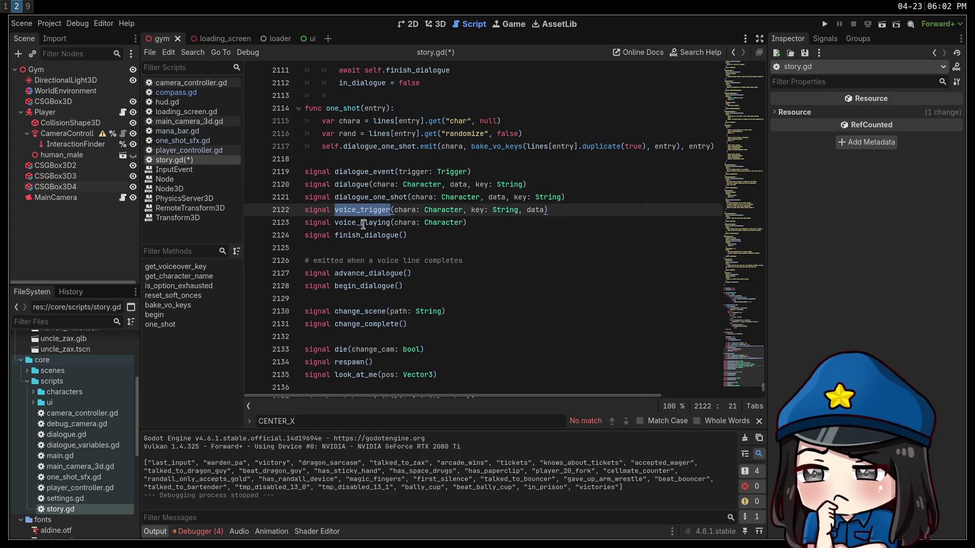
{"action": "double_click", "coordinate": [363, 223]}
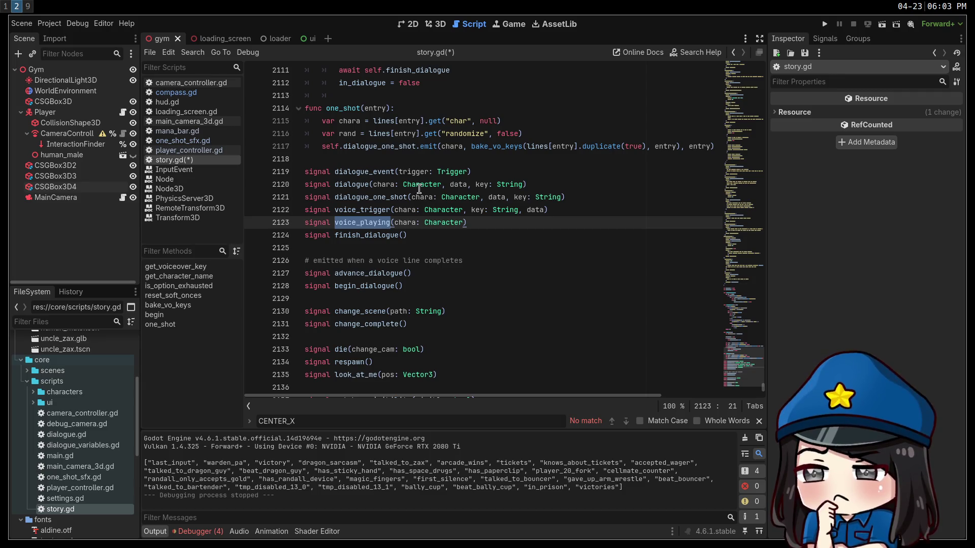
{"action": "scroll", "coordinate": [382, 183], "scroll_direction": "up", "scroll_amount": 4}
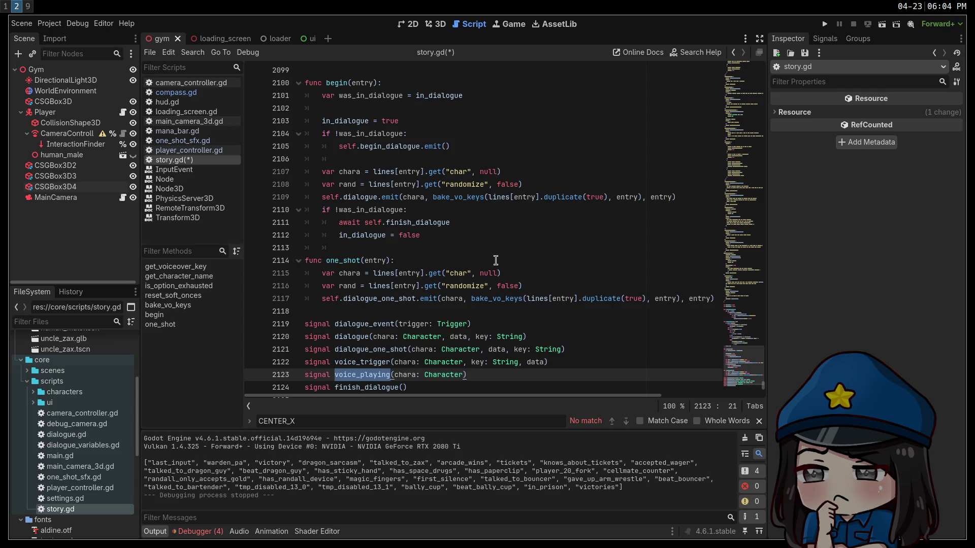
{"action": "scroll", "coordinate": [495, 260], "scroll_direction": "up", "scroll_amount": 2}
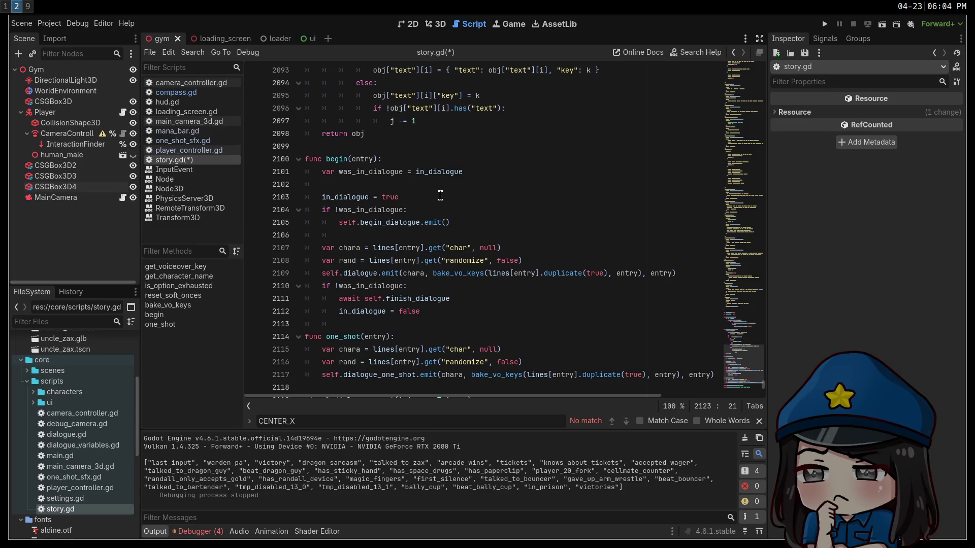
{"action": "scroll", "coordinate": [440, 203], "scroll_direction": "up", "scroll_amount": 6}
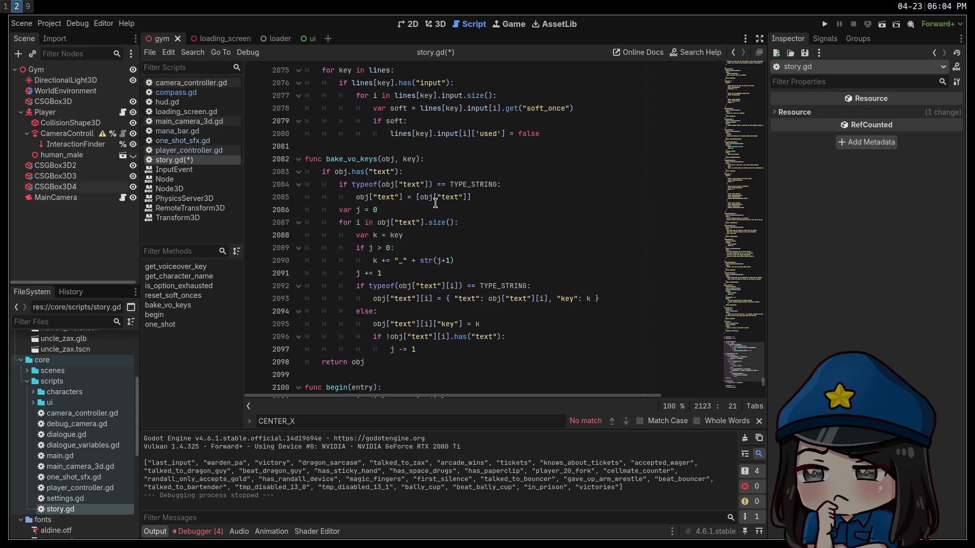
{"action": "scroll", "coordinate": [435, 203], "scroll_direction": "up", "scroll_amount": 4}
{"action": "scroll", "coordinate": [396, 205], "scroll_direction": "up", "scroll_amount": 1}
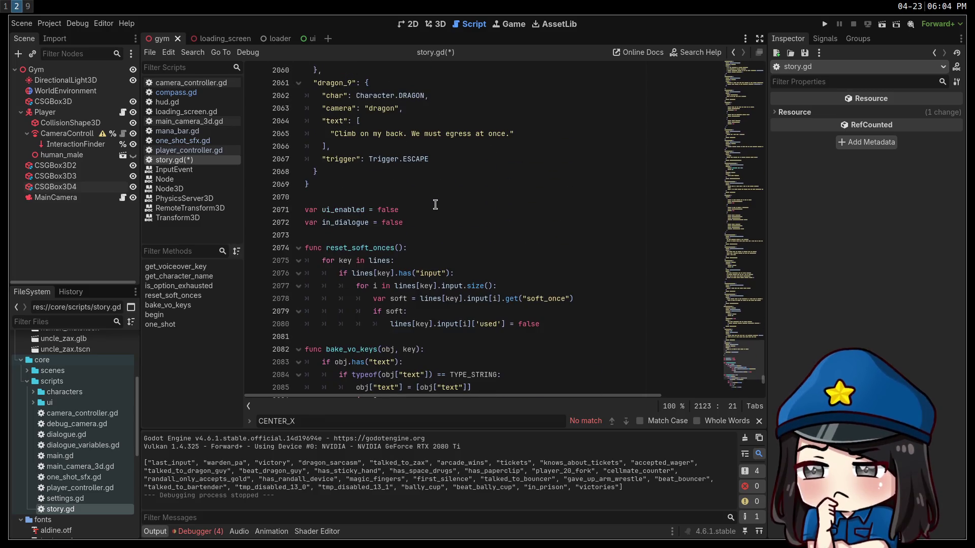
{"action": "double_click", "coordinate": [344, 210]}
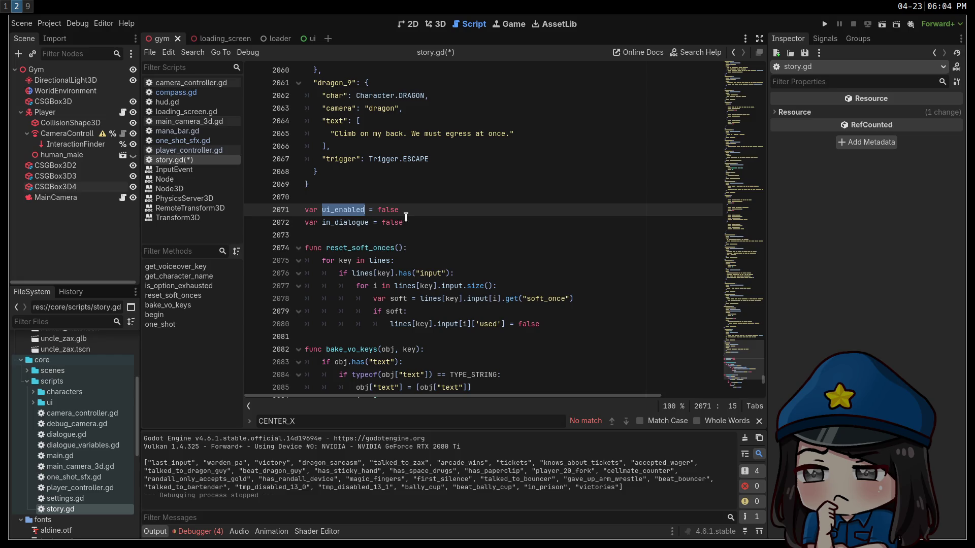
{"action": "scroll", "coordinate": [429, 236], "scroll_direction": "up", "scroll_amount": 6}
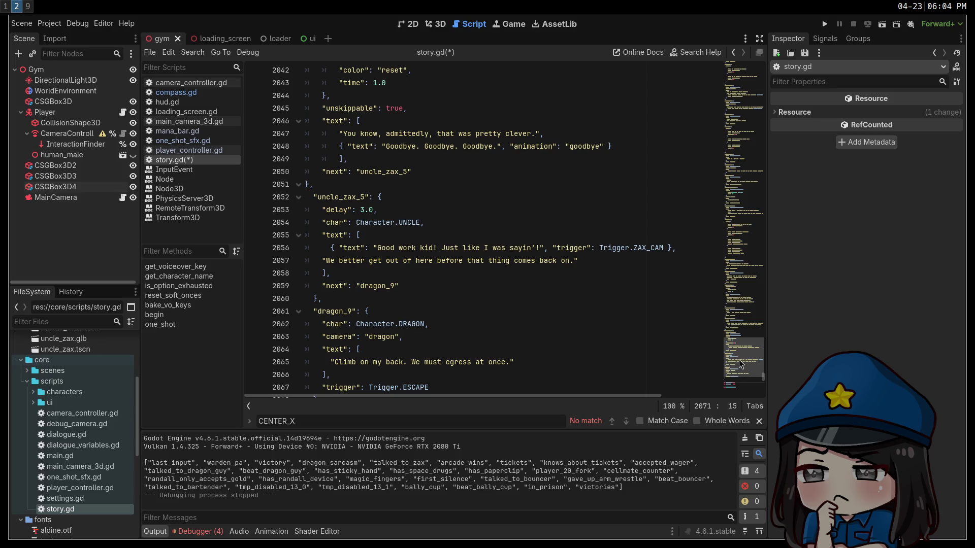
{"action": "left_click_drag", "start_coordinate": [748, 354], "coordinate": [753, 355]}
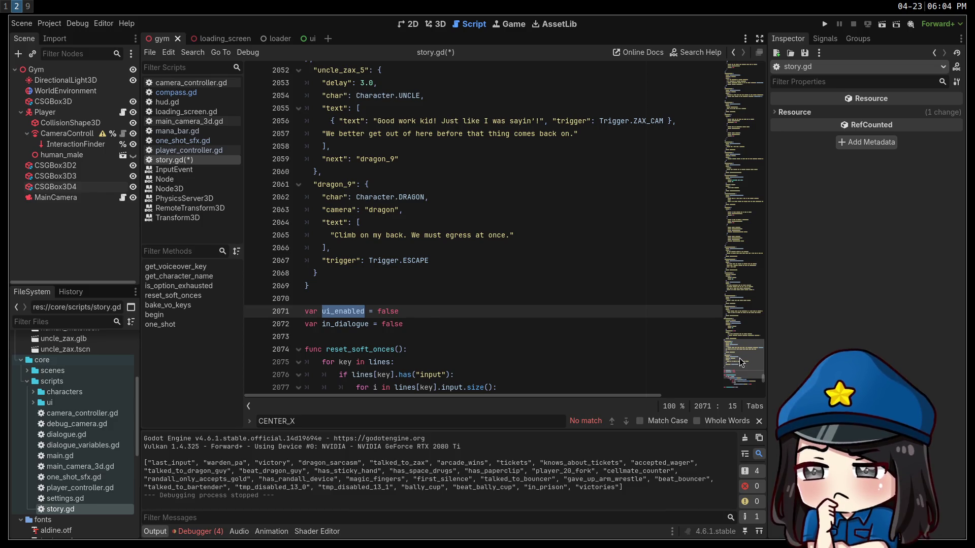
{"action": "mouse_move", "coordinate": [739, 358]}
{"action": "left_mouse_down"}
{"action": "mouse_move", "coordinate": [731, 229]}
{"action": "mouse_move", "coordinate": [705, 97]}
{"action": "mouse_move", "coordinate": [730, 69]}
{"action": "left_mouse_up"}
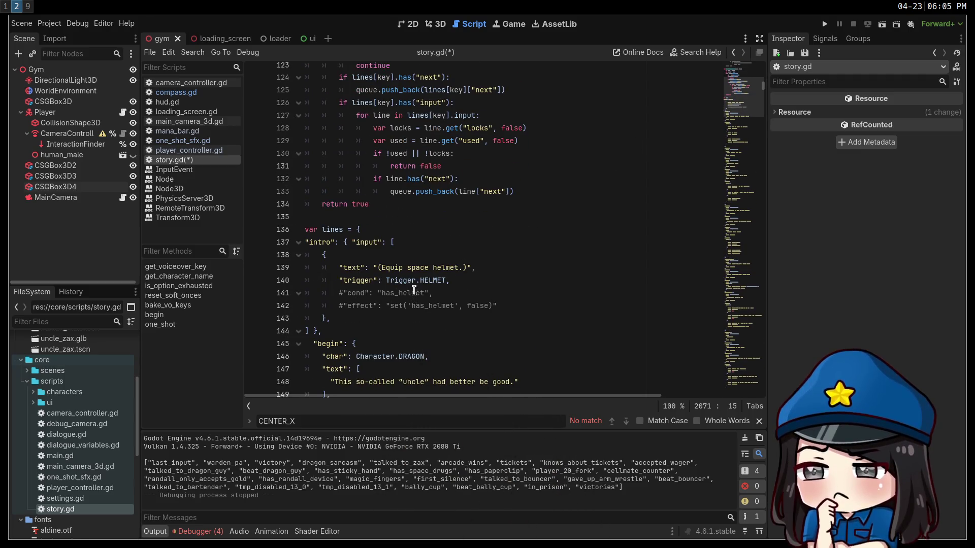
Review the set('has_helmet', false) effect and the templates dictionary in story.gd
{"action": "scroll", "coordinate": [413, 289], "scroll_direction": "up", "scroll_amount": 1}
{"action": "scroll", "coordinate": [413, 289], "scroll_direction": "down", "scroll_amount": 2}
{"action": "double_click", "coordinate": [361, 306]}
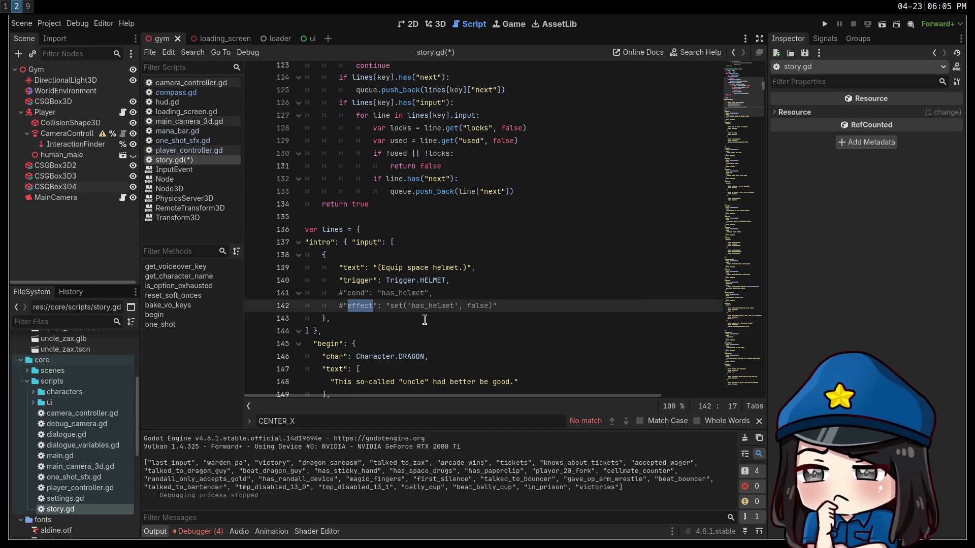
{"action": "left_click_drag", "start_coordinate": [389, 306], "coordinate": [492, 307]}
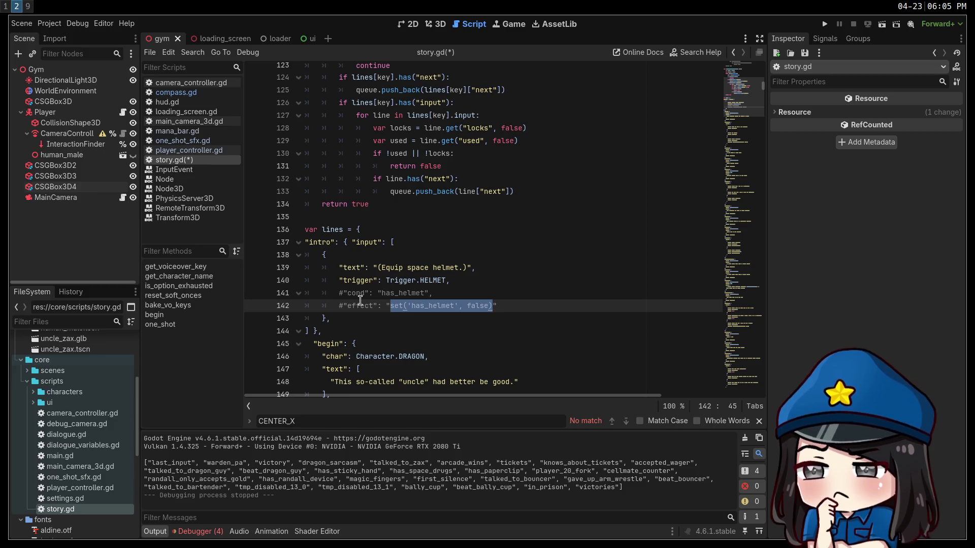
{"action": "scroll", "coordinate": [375, 300], "scroll_direction": "up", "scroll_amount": 2}
{"action": "scroll", "coordinate": [374, 300], "scroll_direction": "up", "scroll_amount": 13}
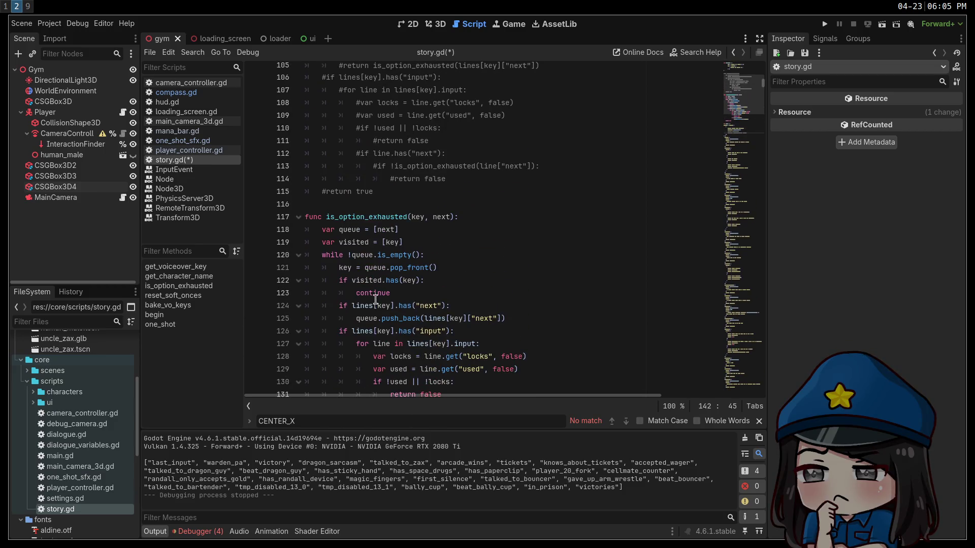
{"action": "scroll", "coordinate": [381, 301], "scroll_direction": "up", "scroll_amount": 1}
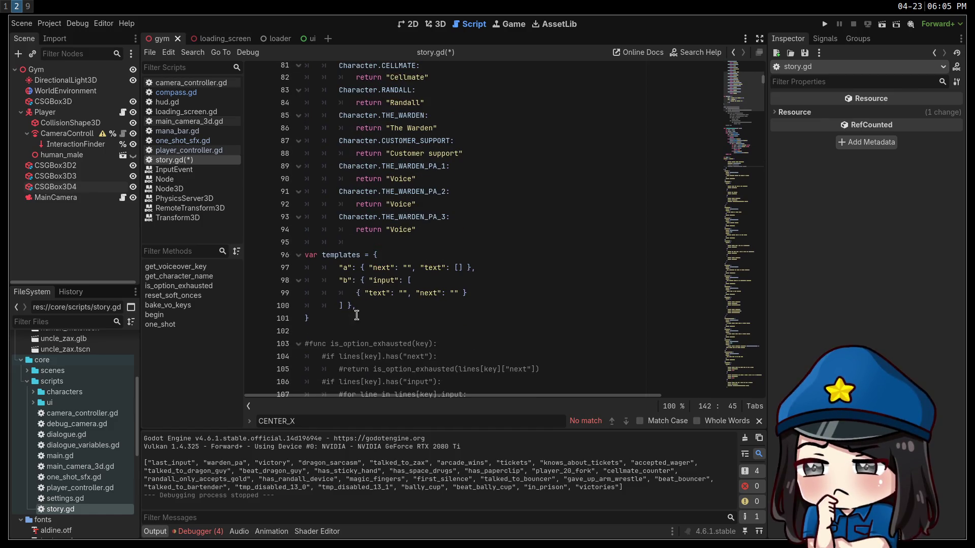
{"action": "left_click_drag", "start_coordinate": [356, 314], "coordinate": [304, 257]}
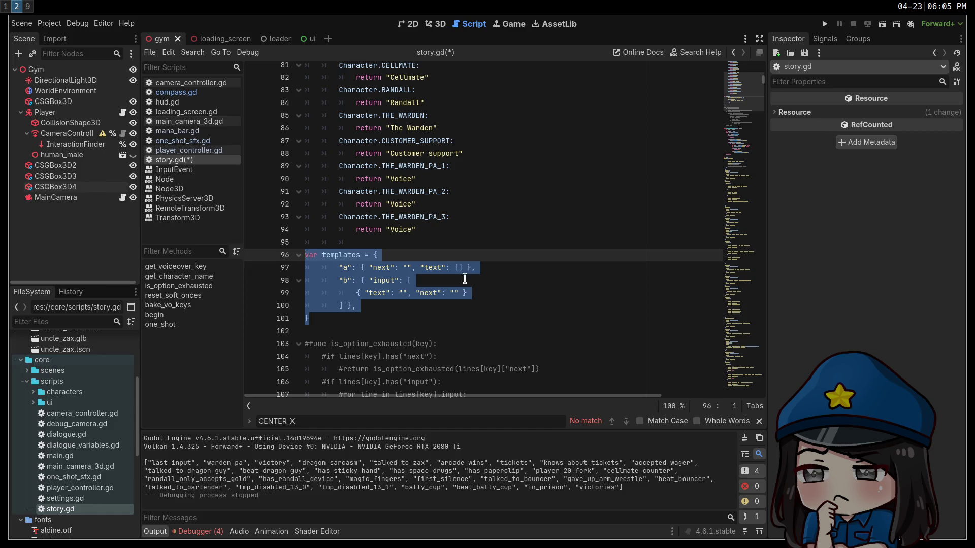
{"action": "scroll", "coordinate": [465, 279], "scroll_direction": "up", "scroll_amount": 13}
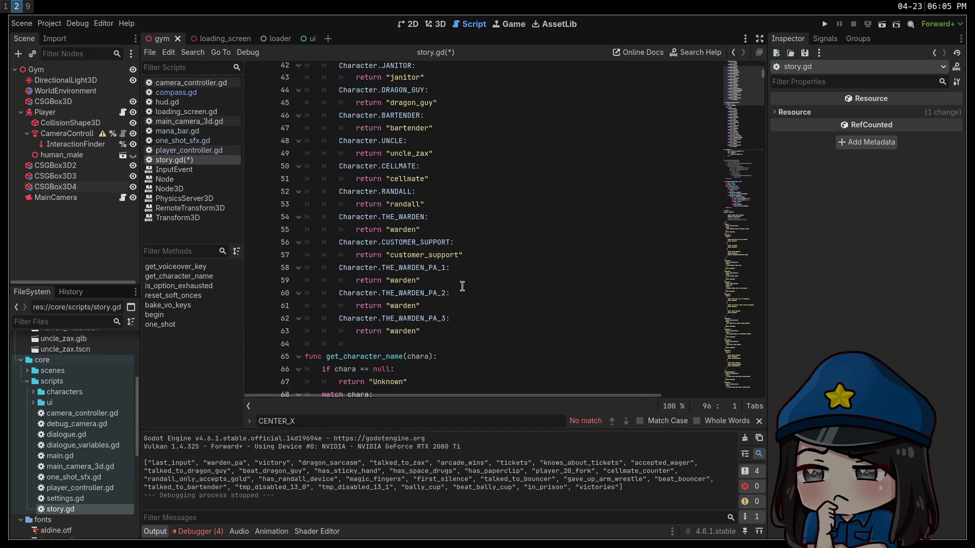
{"action": "scroll", "coordinate": [462, 286], "scroll_direction": "up", "scroll_amount": 4}
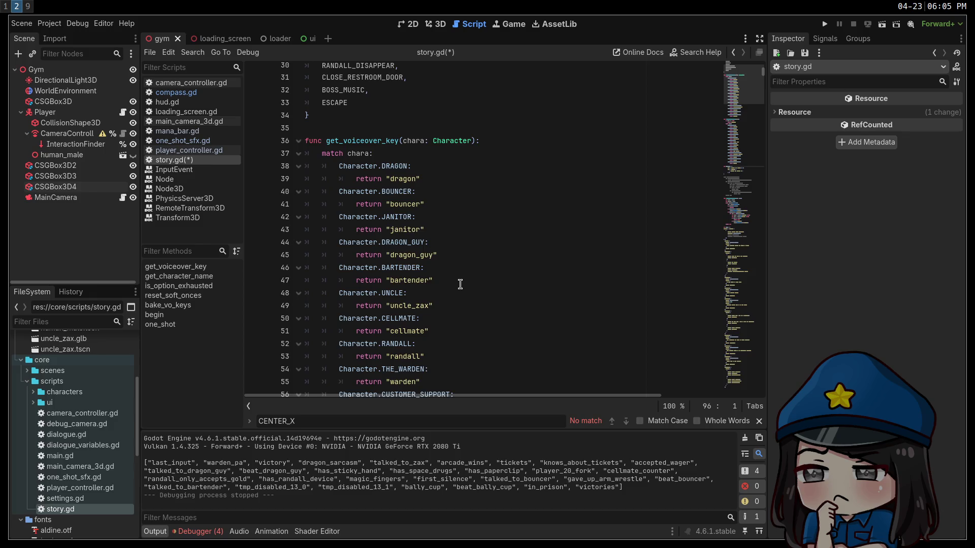
{"action": "scroll", "coordinate": [460, 284], "scroll_direction": "up", "scroll_amount": 4}
{"action": "scroll", "coordinate": [459, 286], "scroll_direction": "up", "scroll_amount": 5}
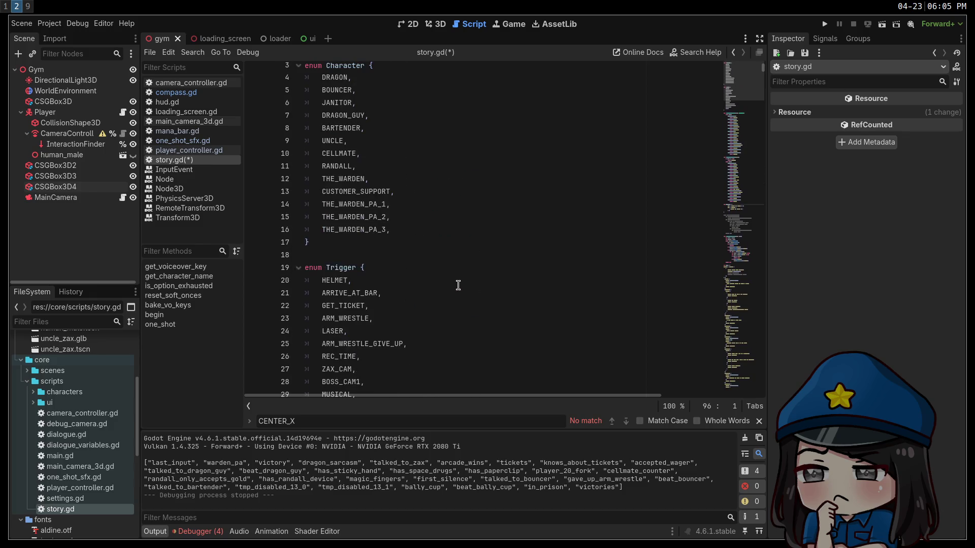
{"action": "scroll", "coordinate": [458, 285], "scroll_direction": "up", "scroll_amount": 1}
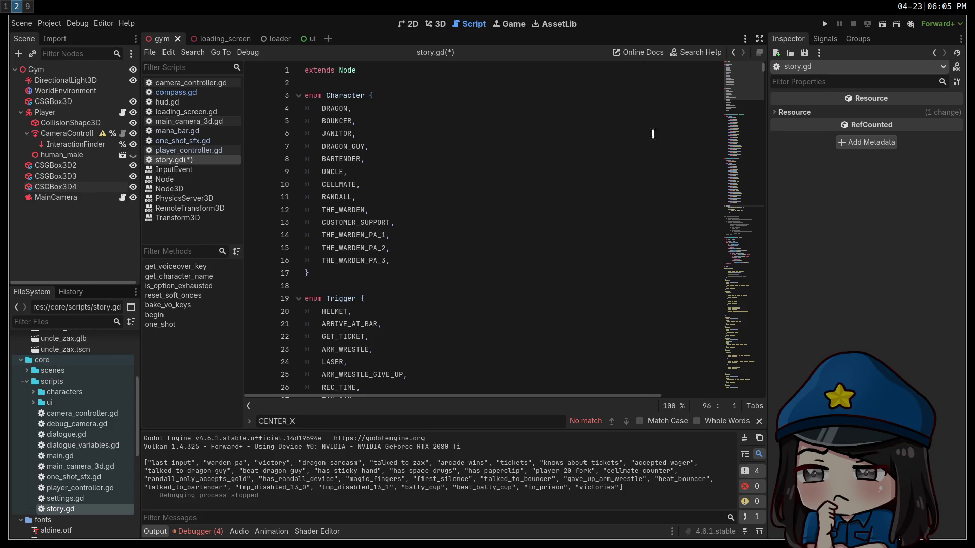
{"action": "scroll", "coordinate": [509, 288], "scroll_direction": "down", "scroll_amount": 20}
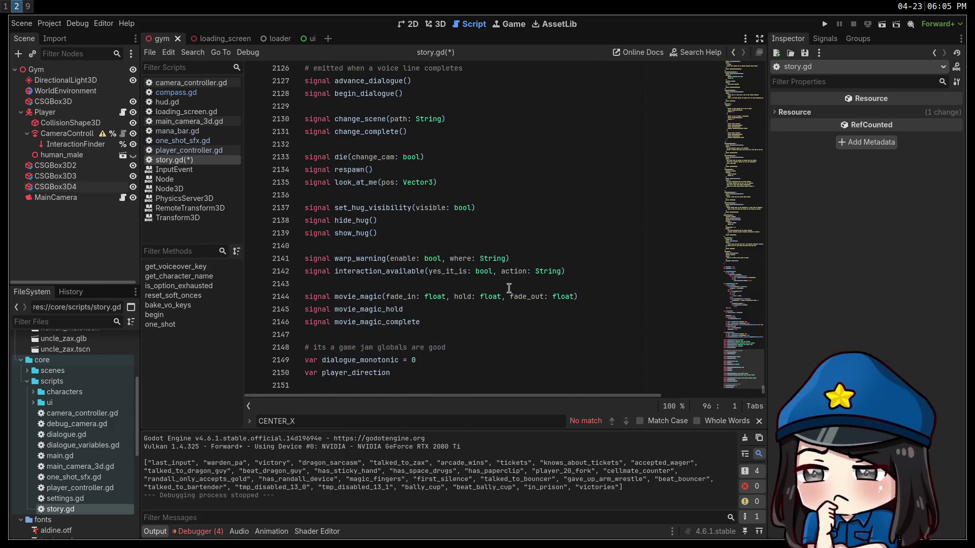
Save story.gd, show the debugger's Errors (4) list, and run the game
{"action": "left_click", "coordinate": [512, 296]}
{"action": "key", "text": "ctrl+s"}
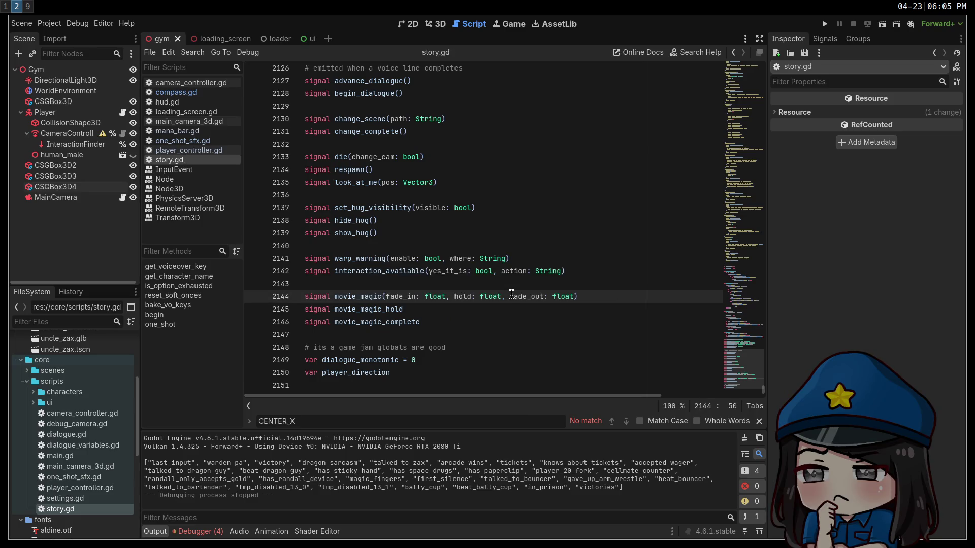
{"action": "left_click", "coordinate": [202, 534]}
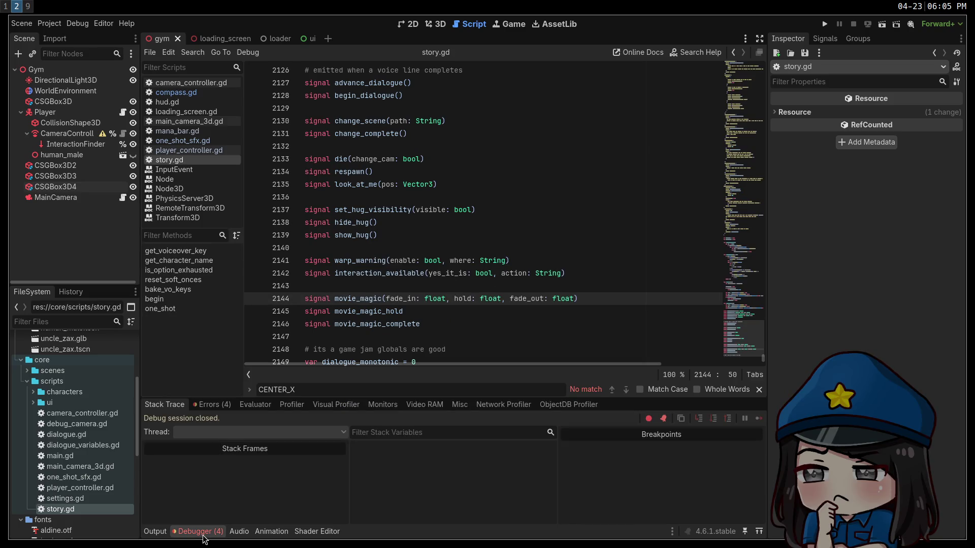
{"action": "left_click", "coordinate": [211, 405]}
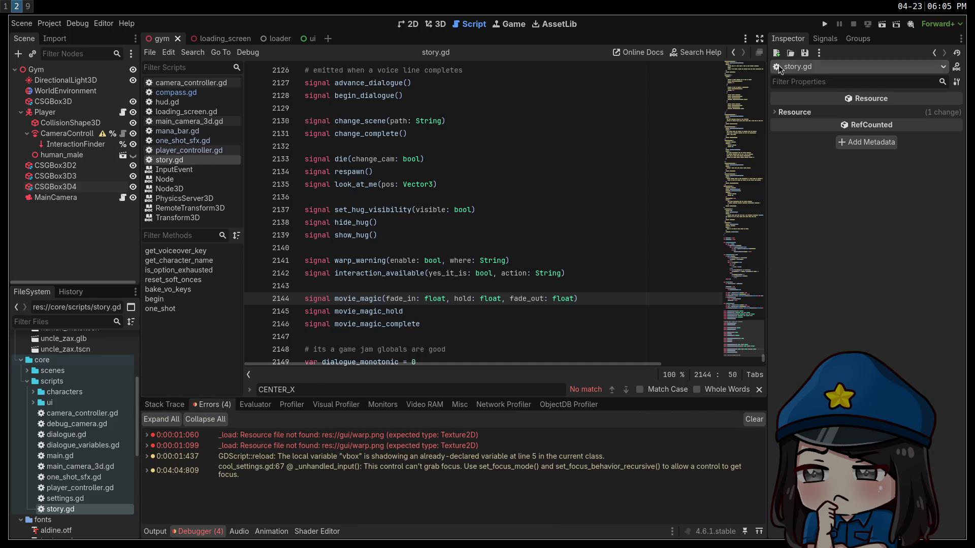
{"action": "left_click", "coordinate": [825, 23]}
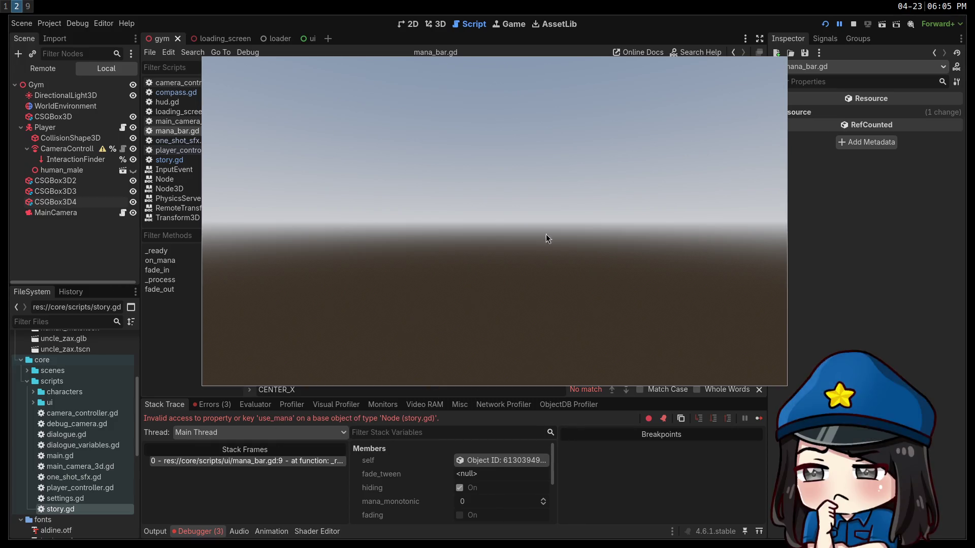
Stop the running game and switch to the ui scene
{"action": "left_click", "coordinate": [855, 26]}
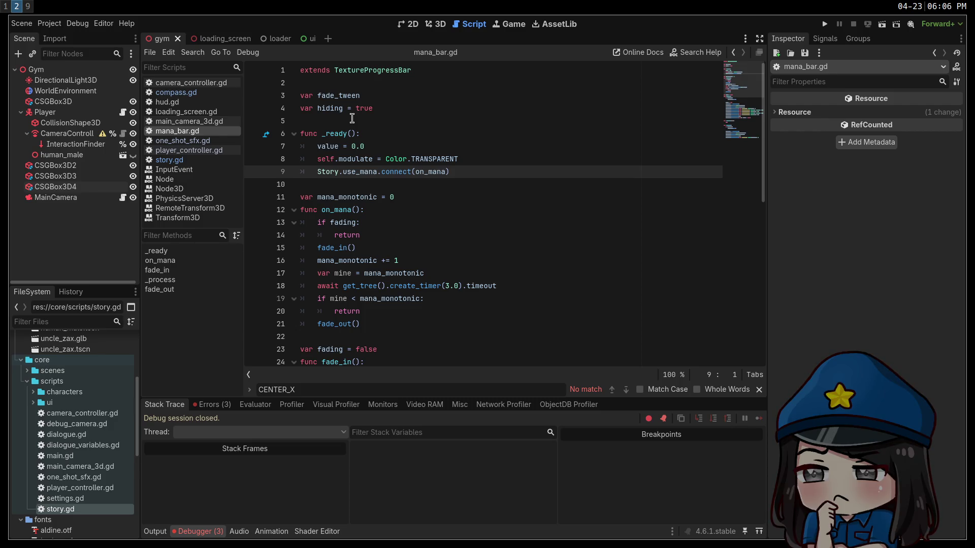
{"action": "mouse_move", "coordinate": [311, 42]}
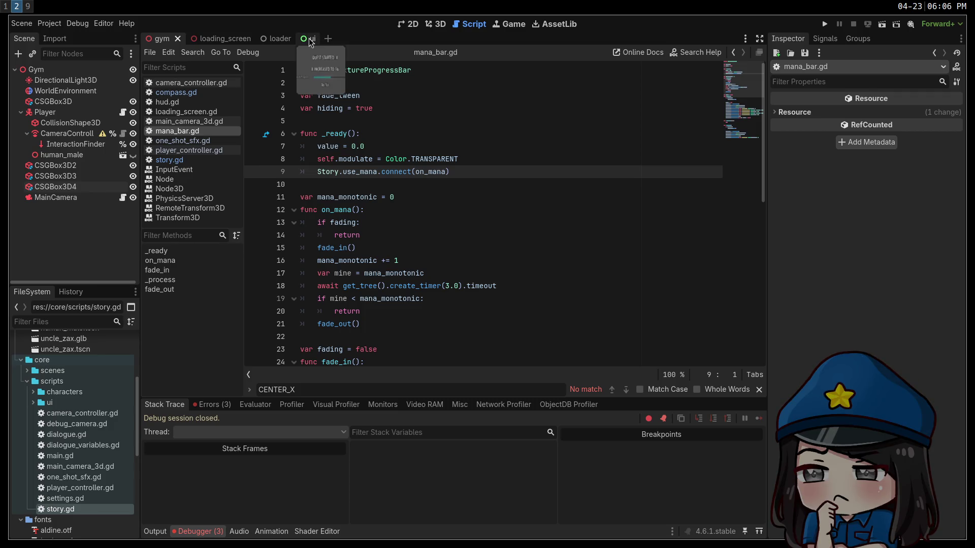
{"action": "left_click", "coordinate": [311, 41]}
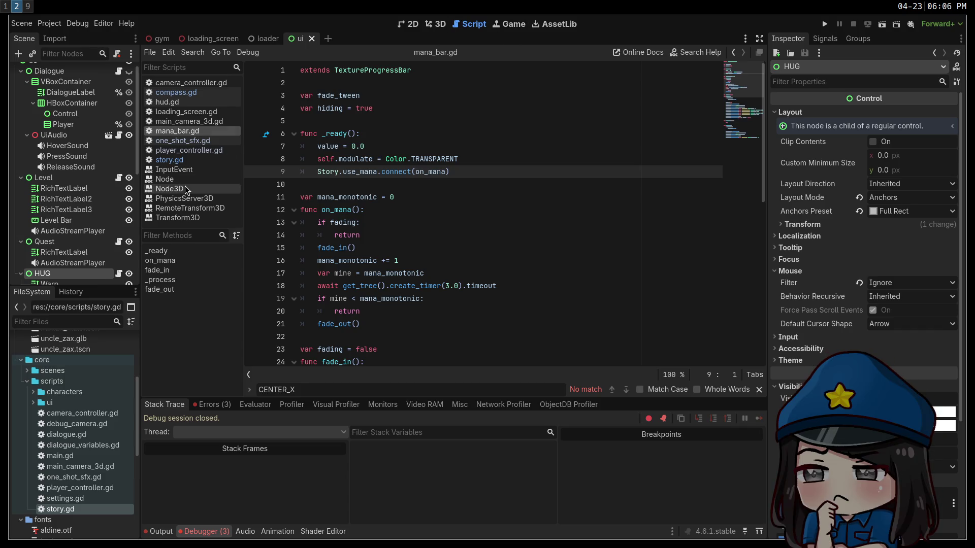
Switch the ui scene to the 2D workspace and zoom in toward the HUD bars
{"action": "left_click", "coordinate": [409, 24]}
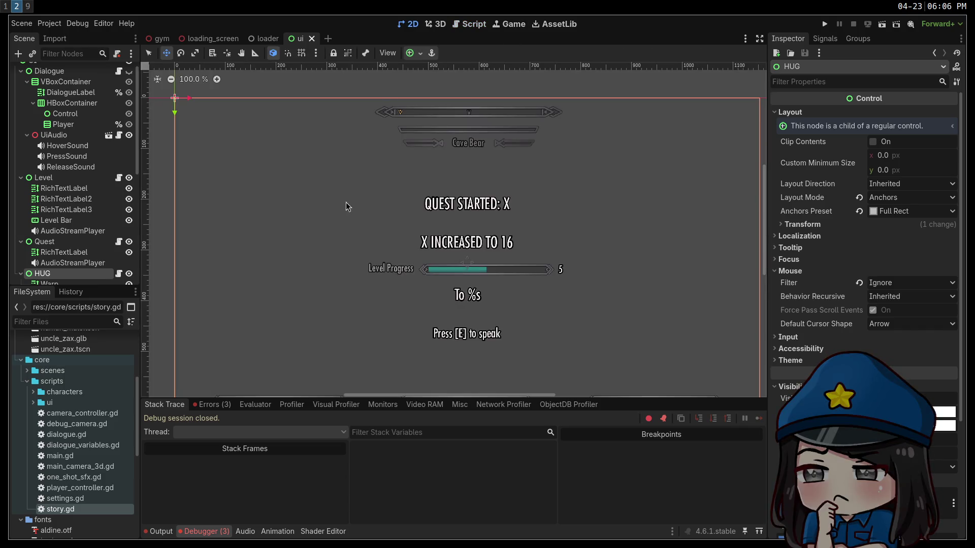
{"action": "right_click", "coordinate": [311, 253]}
{"action": "key", "text": "Escape"}
{"action": "left_click_drag", "start_coordinate": [276, 311], "coordinate": [332, 167]}
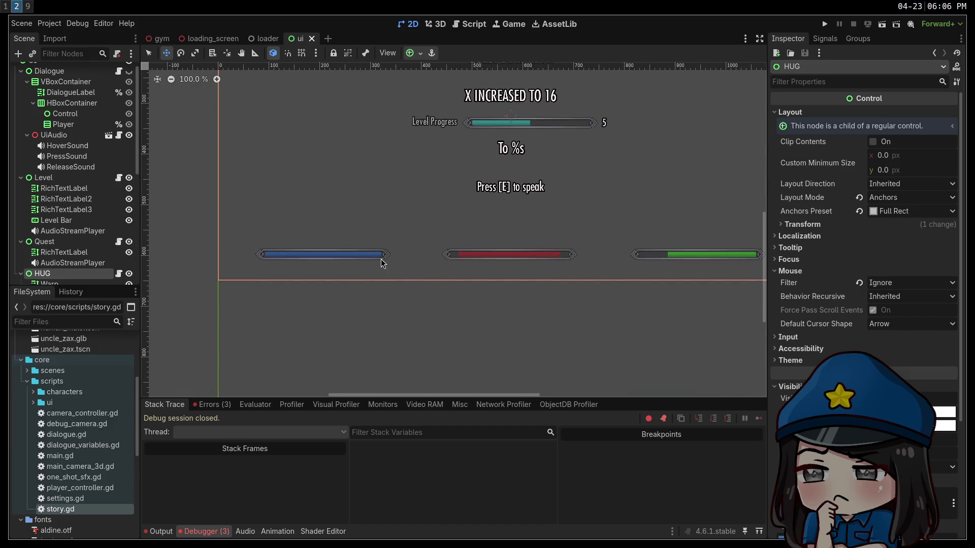
{"action": "scroll", "coordinate": [311, 257], "scroll_direction": "up", "scroll_amount": 8}
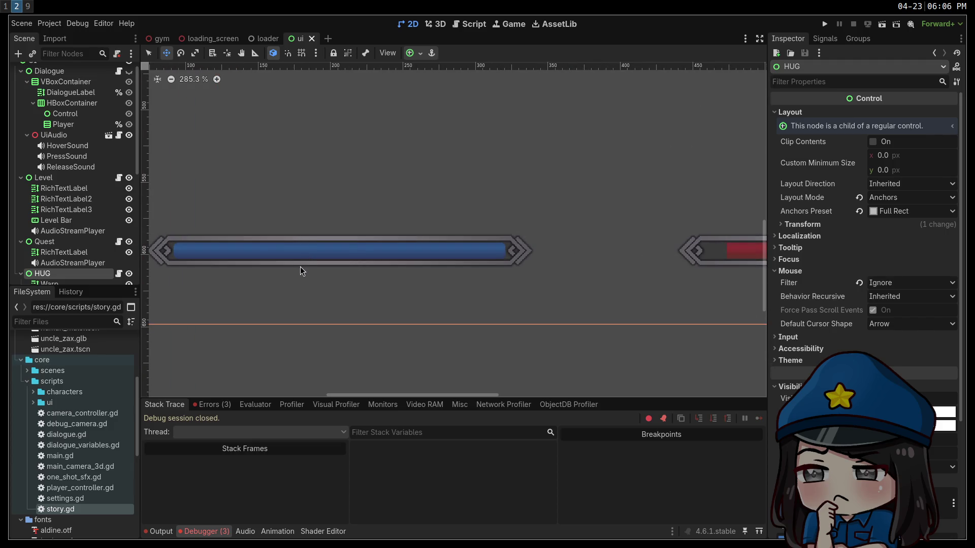
{"action": "scroll", "coordinate": [376, 257], "scroll_direction": "up", "scroll_amount": 4}
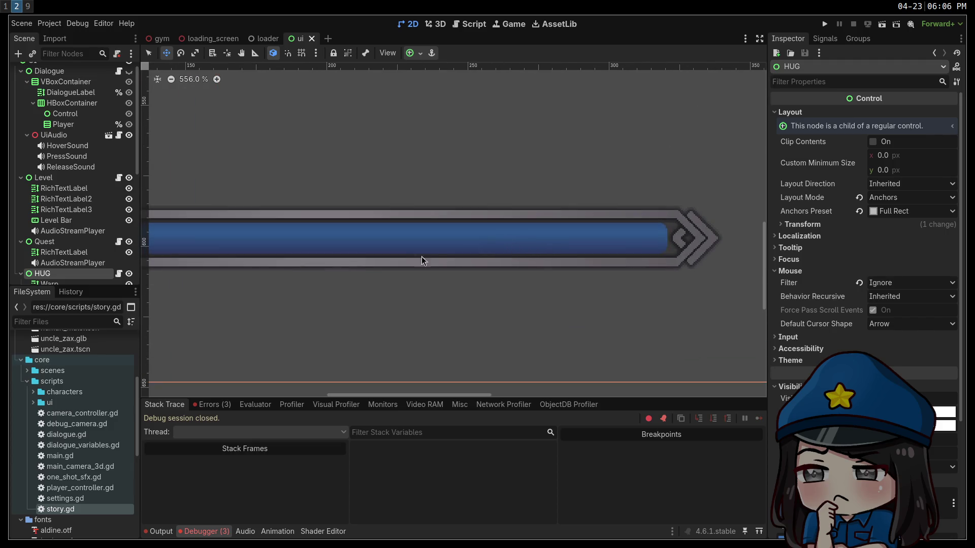
{"action": "scroll", "coordinate": [554, 267], "scroll_direction": "up", "scroll_amount": 3}
Examine the blue bar's right chevron end up close
{"action": "left_click_drag", "start_coordinate": [631, 286], "coordinate": [485, 302]}
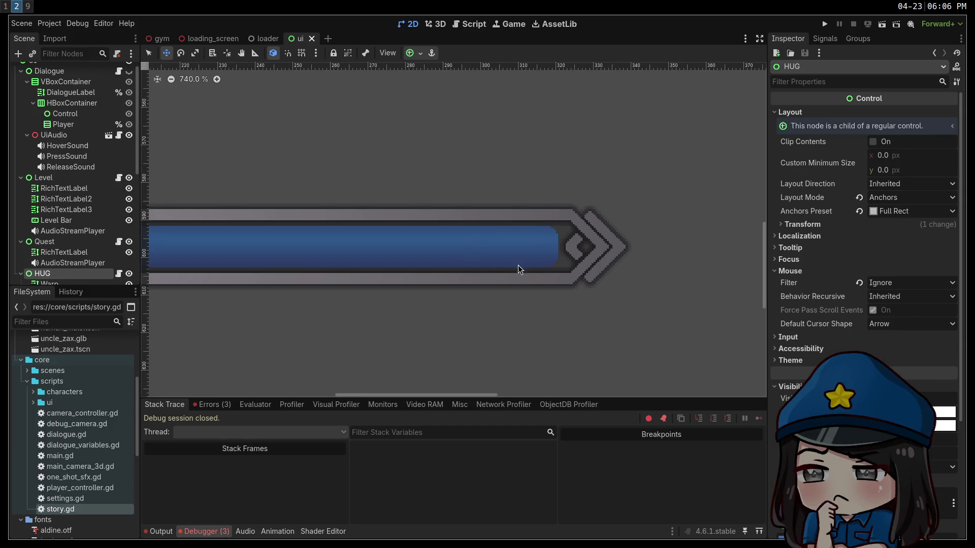
{"action": "scroll", "coordinate": [597, 270], "scroll_direction": "up", "scroll_amount": 3}
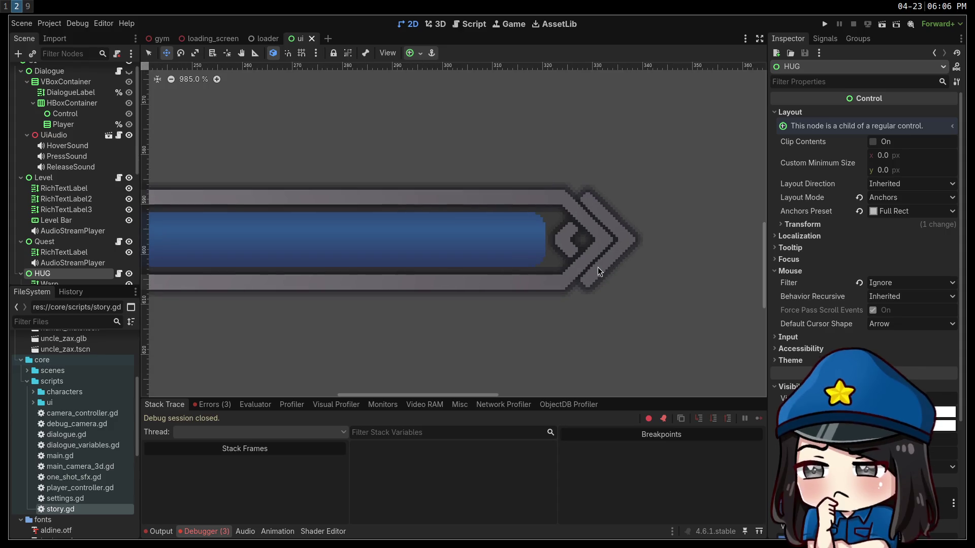
{"action": "scroll", "coordinate": [599, 267], "scroll_direction": "down", "scroll_amount": 3}
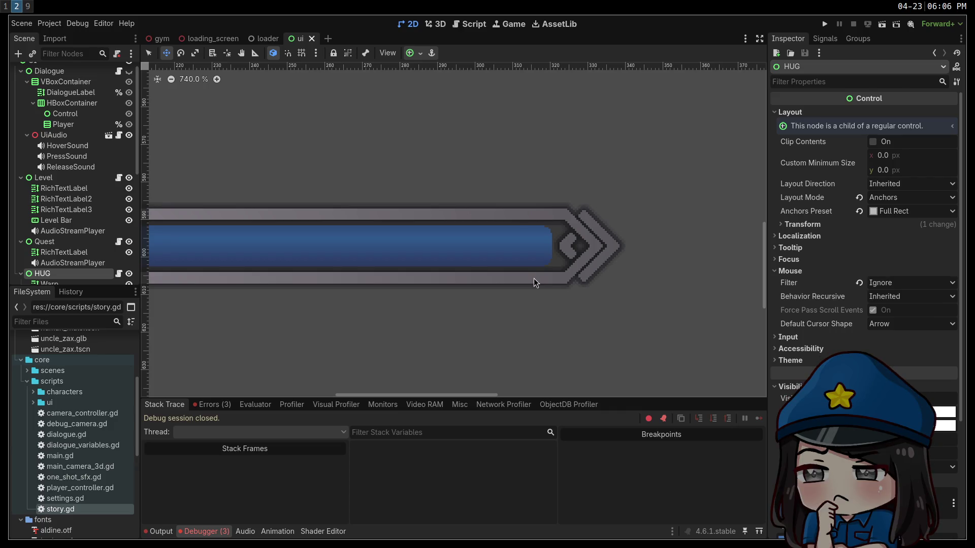
{"action": "scroll", "coordinate": [534, 279], "scroll_direction": "up", "scroll_amount": 1}
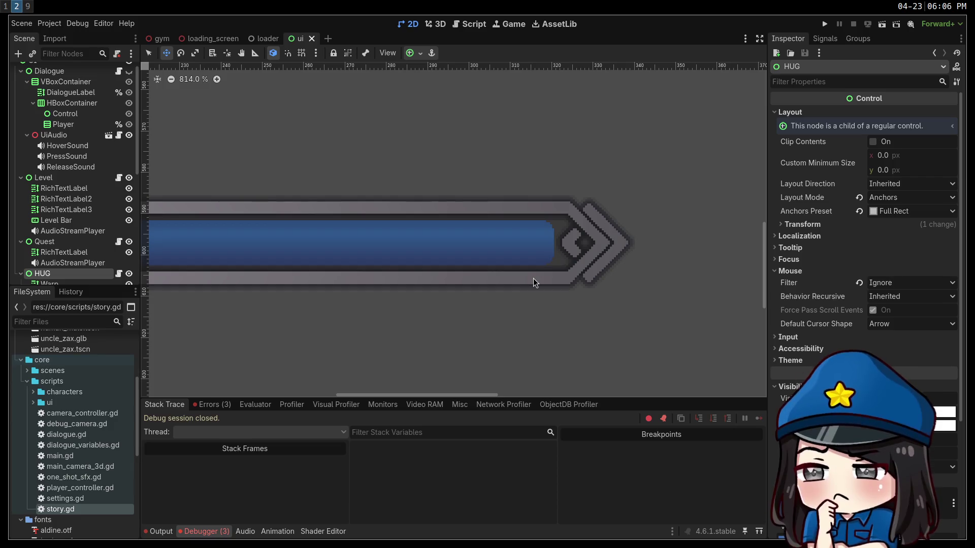
{"action": "scroll", "coordinate": [517, 274], "scroll_direction": "down", "scroll_amount": 8}
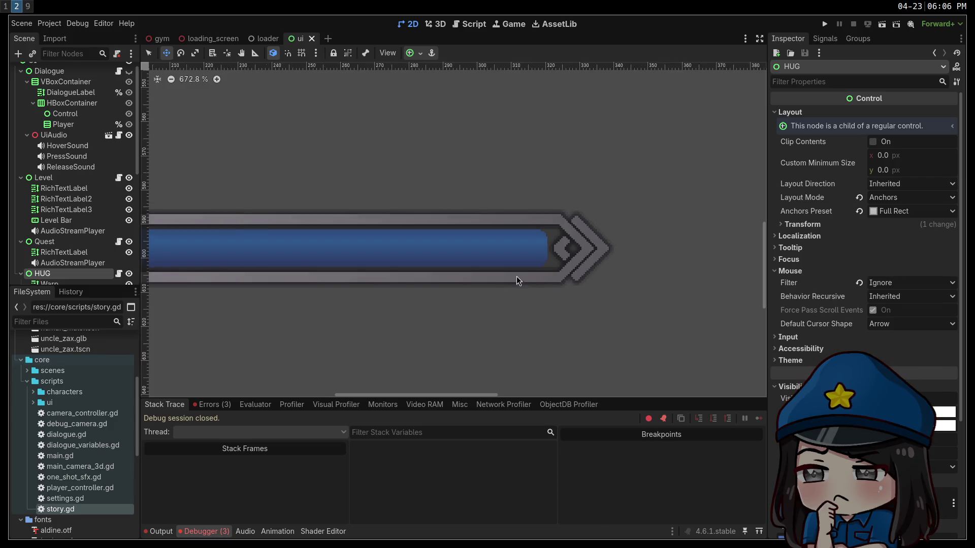
Examine the bar's left chevron end, then center the whole blue bar
{"action": "mouse_move", "coordinate": [360, 297]}
{"action": "left_mouse_down"}
{"action": "mouse_move", "coordinate": [723, 269]}
{"action": "mouse_move", "coordinate": [610, 300]}
{"action": "left_mouse_up"}
{"action": "scroll", "coordinate": [364, 261], "scroll_direction": "up", "scroll_amount": 10}
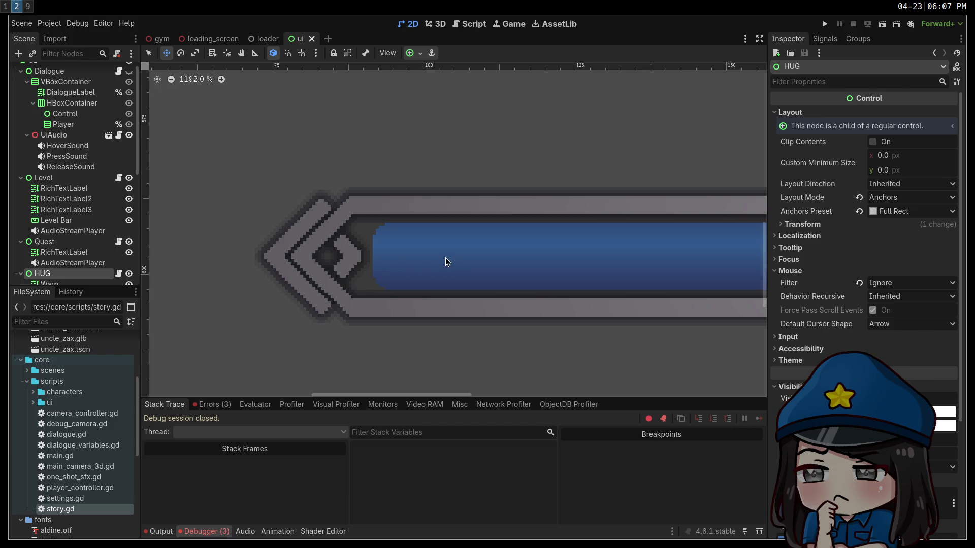
{"action": "scroll", "coordinate": [446, 258], "scroll_direction": "down", "scroll_amount": 6}
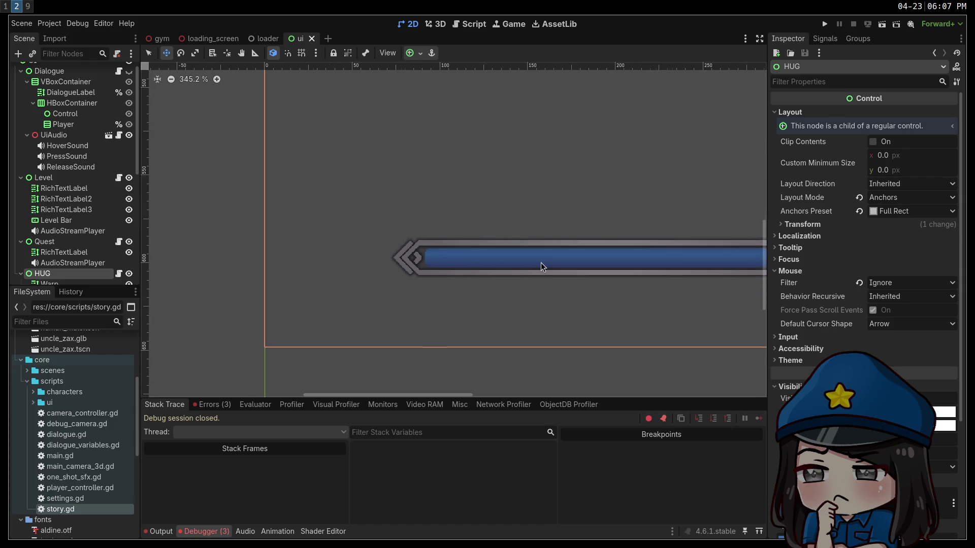
{"action": "scroll", "coordinate": [541, 263], "scroll_direction": "down", "scroll_amount": 2}
{"action": "left_click_drag", "start_coordinate": [553, 279], "coordinate": [427, 307]}
{"action": "scroll", "coordinate": [401, 281], "scroll_direction": "up", "scroll_amount": 6}
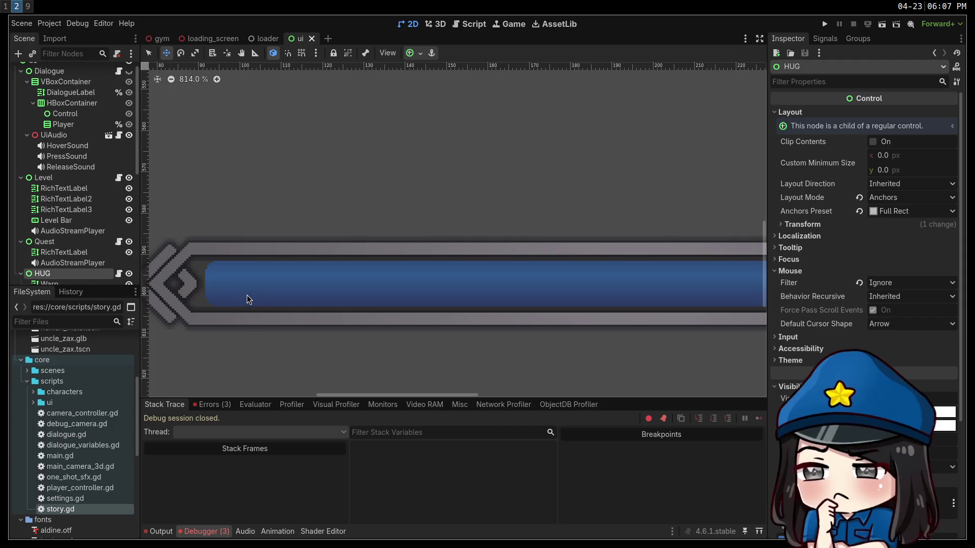
{"action": "scroll", "coordinate": [193, 307], "scroll_direction": "up", "scroll_amount": 1}
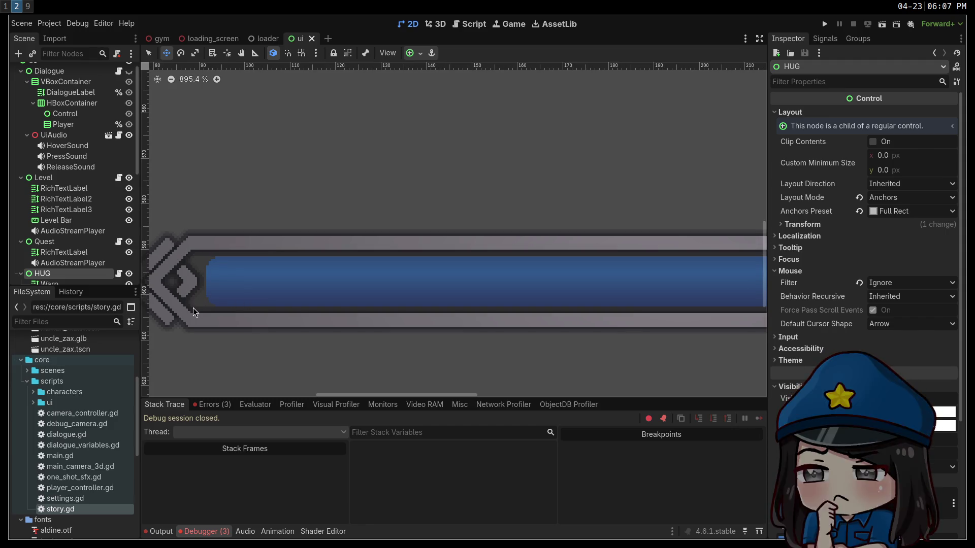
{"action": "mouse_move", "coordinate": [259, 344]}
{"action": "left_mouse_down"}
{"action": "mouse_move", "coordinate": [381, 337]}
{"action": "mouse_move", "coordinate": [413, 312]}
{"action": "left_mouse_up"}
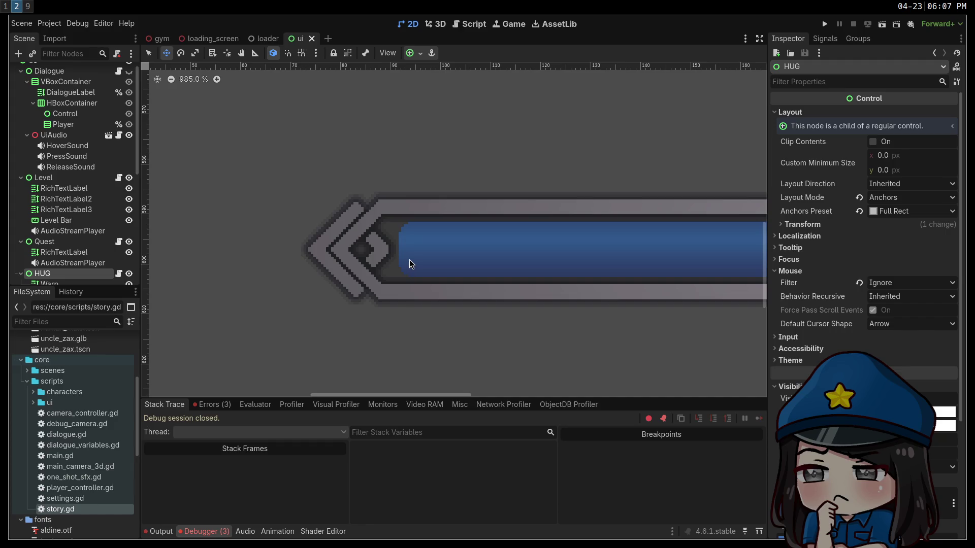
{"action": "scroll", "coordinate": [599, 208], "scroll_direction": "down", "scroll_amount": 10}
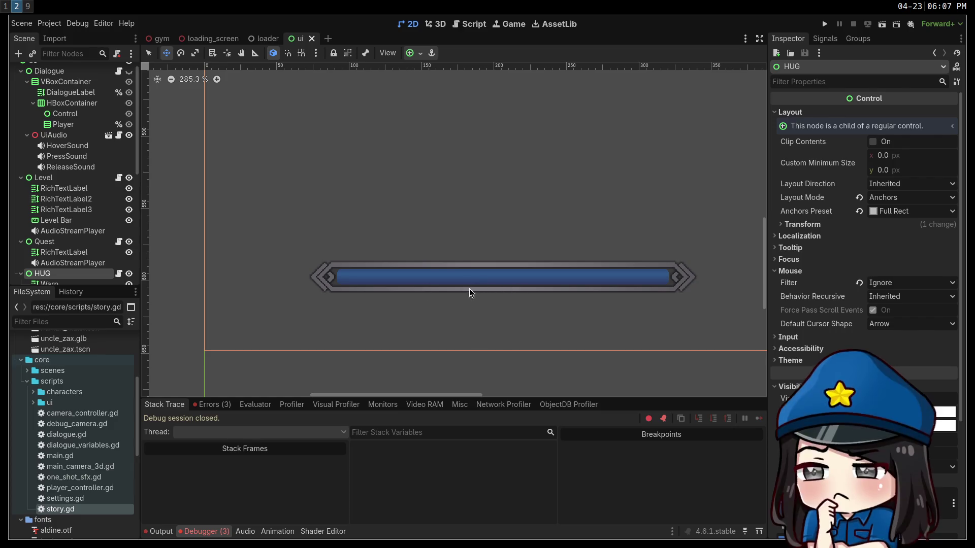
{"action": "left_click_drag", "start_coordinate": [441, 270], "coordinate": [342, 221]}
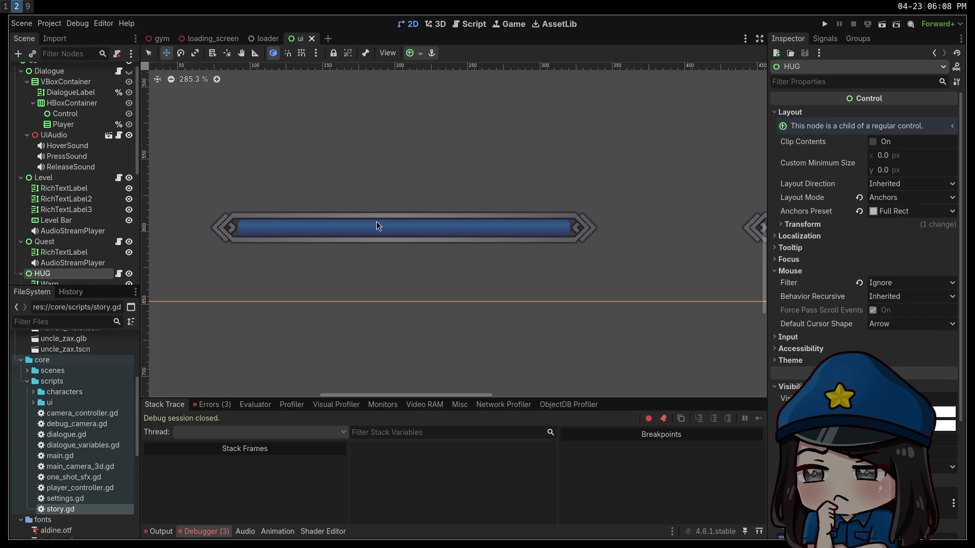
{"action": "scroll", "coordinate": [91, 251], "scroll_direction": "down", "scroll_amount": 3}
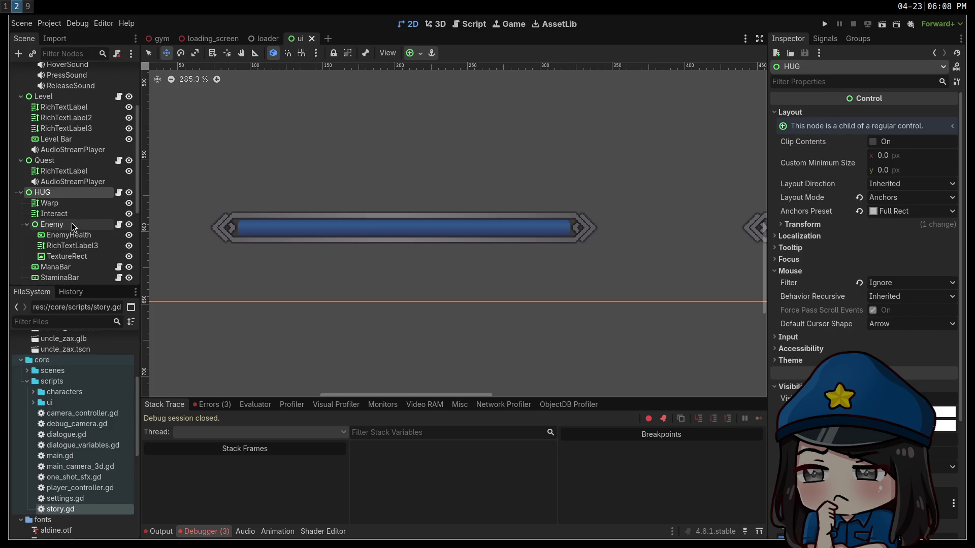
Adjust the canvas zoom and select the MovieMagic overlay node
{"action": "scroll", "coordinate": [399, 206], "scroll_direction": "down", "scroll_amount": 3}
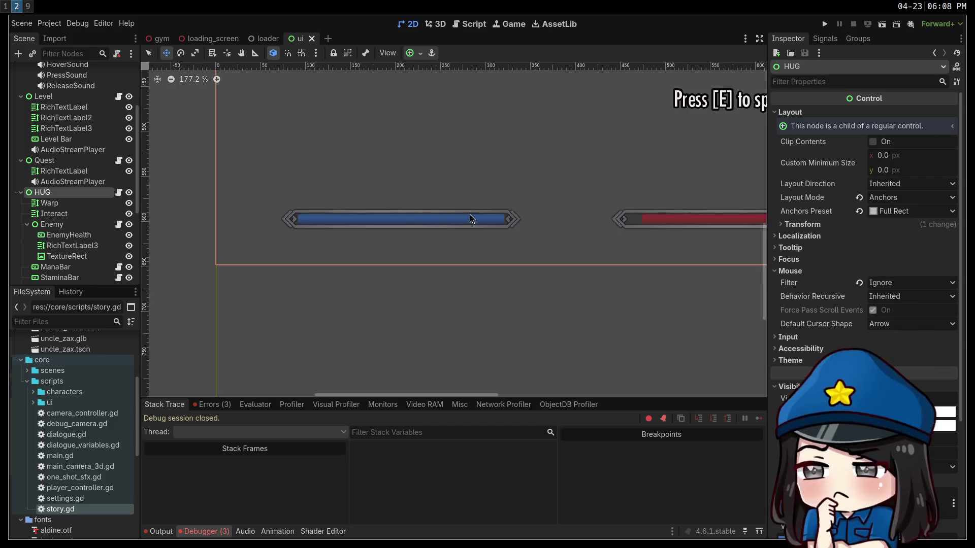
{"action": "scroll", "coordinate": [471, 220], "scroll_direction": "down", "scroll_amount": 2}
{"action": "scroll", "coordinate": [109, 161], "scroll_direction": "up", "scroll_amount": 3}
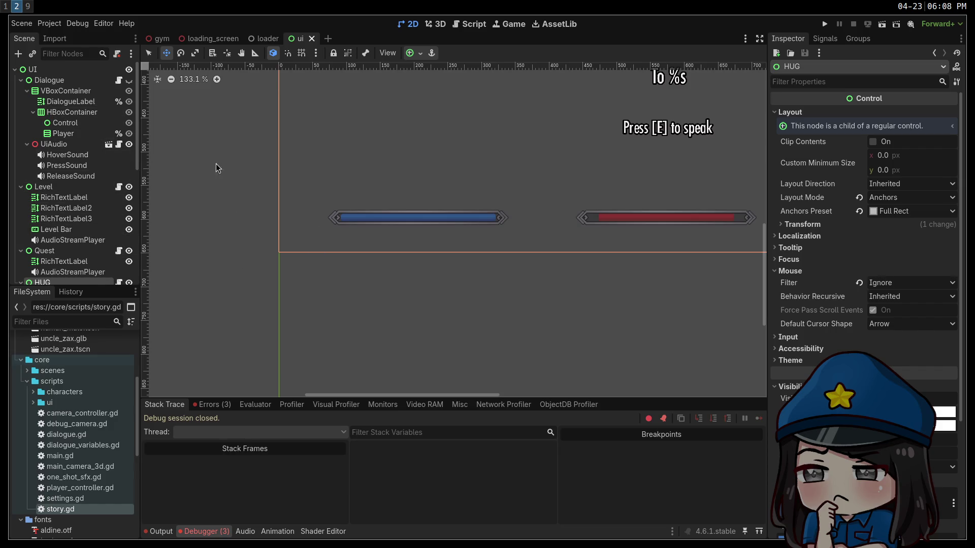
{"action": "scroll", "coordinate": [507, 191], "scroll_direction": "down", "scroll_amount": 2}
{"action": "scroll", "coordinate": [495, 197], "scroll_direction": "up", "scroll_amount": 2}
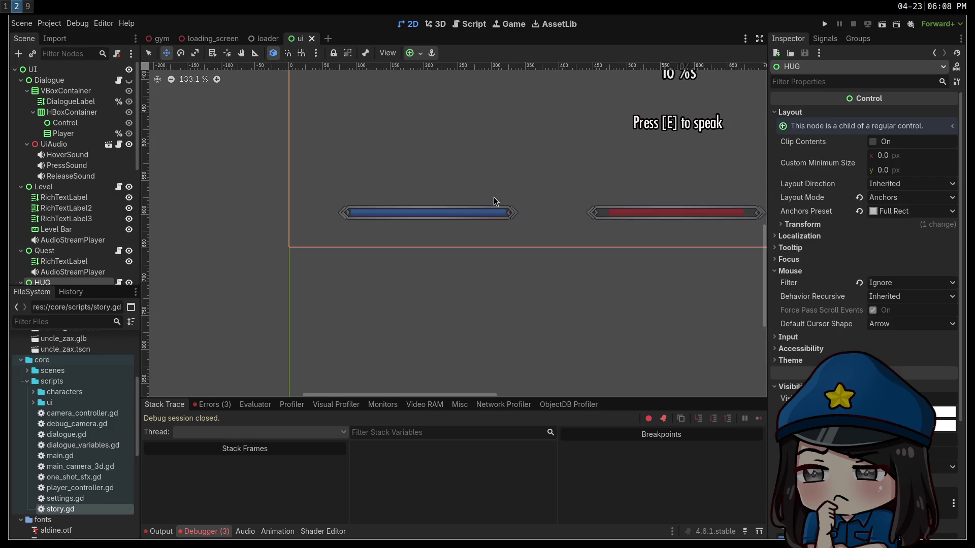
{"action": "scroll", "coordinate": [493, 200], "scroll_direction": "up", "scroll_amount": 8}
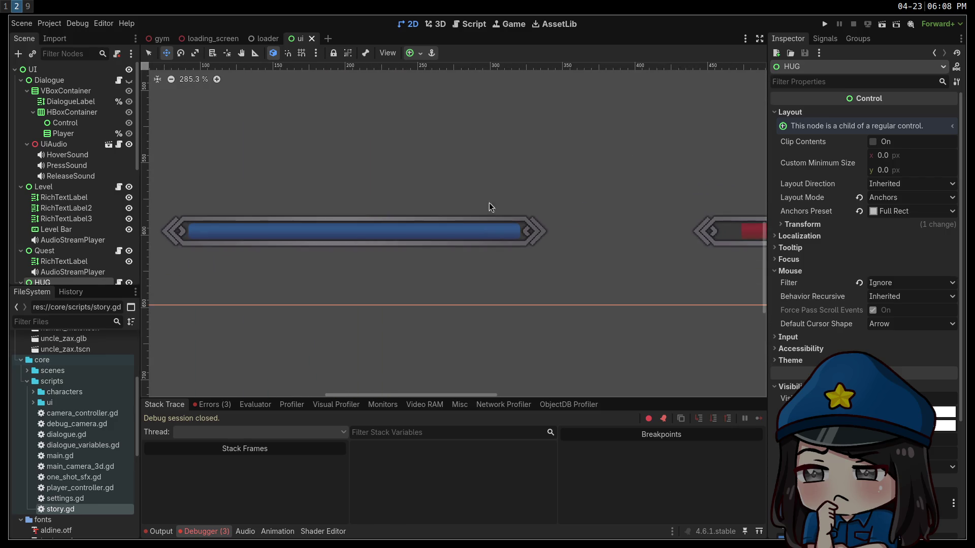
{"action": "left_click", "coordinate": [150, 53]}
{"action": "left_click", "coordinate": [258, 236]}
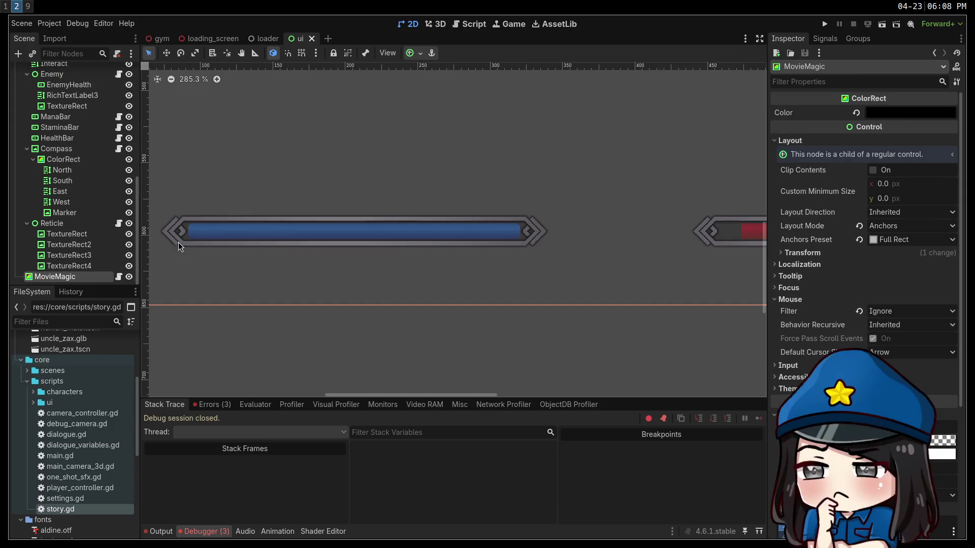
Select the Compass node, then ManaBar to show its layout and transform properties
{"action": "scroll", "coordinate": [282, 233], "scroll_direction": "up", "scroll_amount": 3}
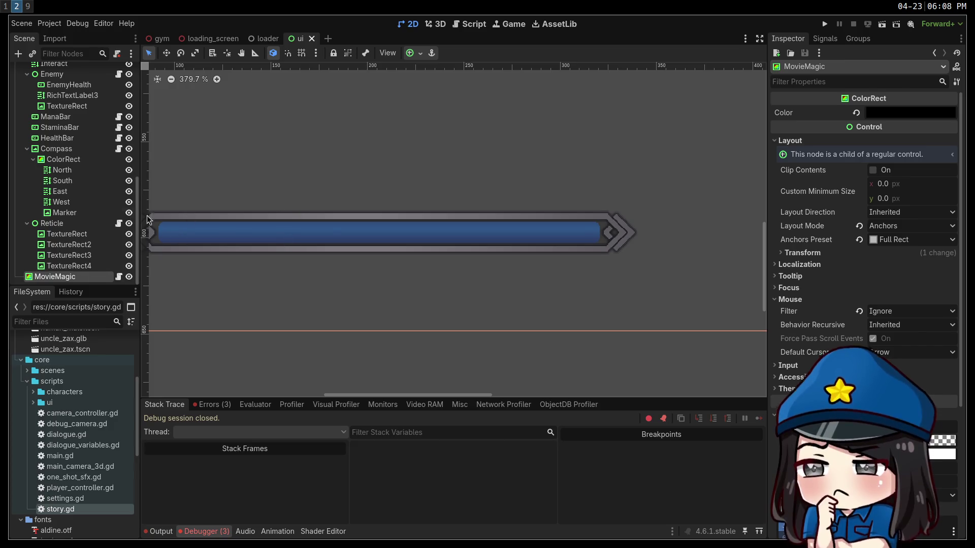
{"action": "scroll", "coordinate": [76, 203], "scroll_direction": "up", "scroll_amount": 3}
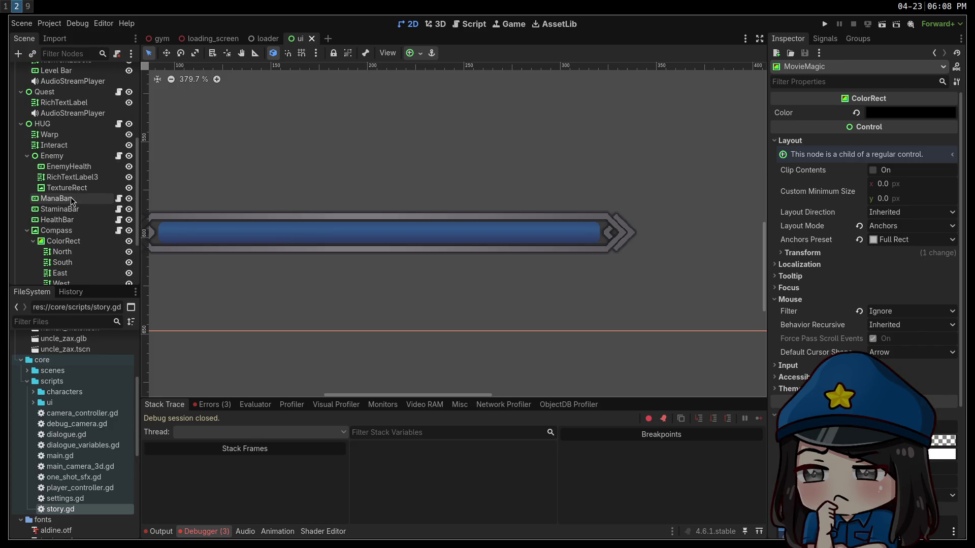
{"action": "left_click", "coordinate": [62, 231]}
{"action": "scroll", "coordinate": [62, 229], "scroll_direction": "up", "scroll_amount": 1}
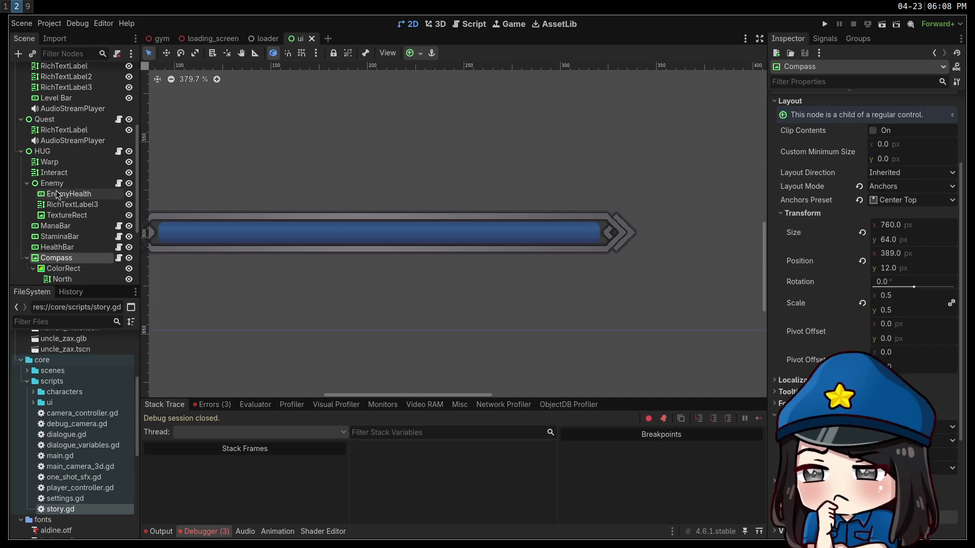
{"action": "scroll", "coordinate": [64, 213], "scroll_direction": "up", "scroll_amount": 3}
{"action": "scroll", "coordinate": [68, 183], "scroll_direction": "down", "scroll_amount": 3}
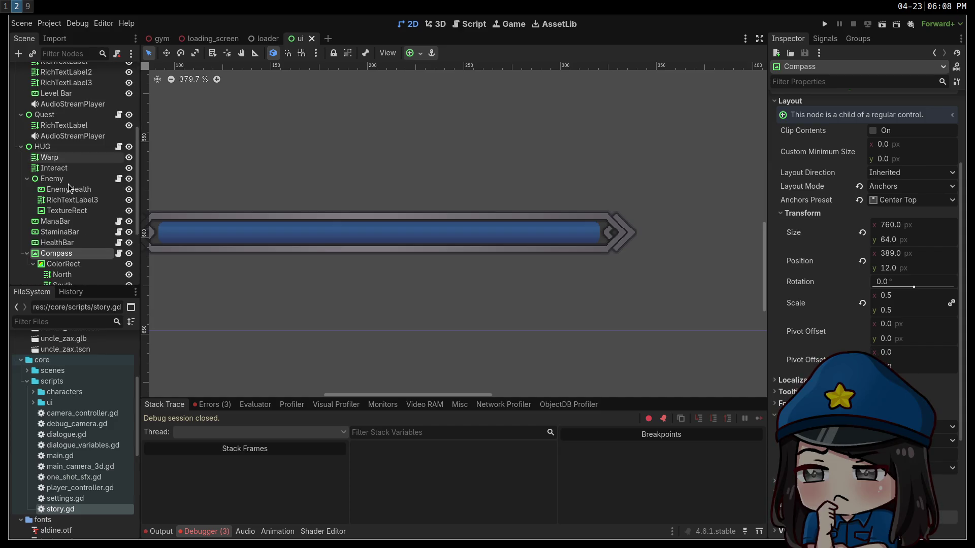
{"action": "scroll", "coordinate": [65, 175], "scroll_direction": "down", "scroll_amount": 2}
{"action": "scroll", "coordinate": [66, 169], "scroll_direction": "down", "scroll_amount": 4}
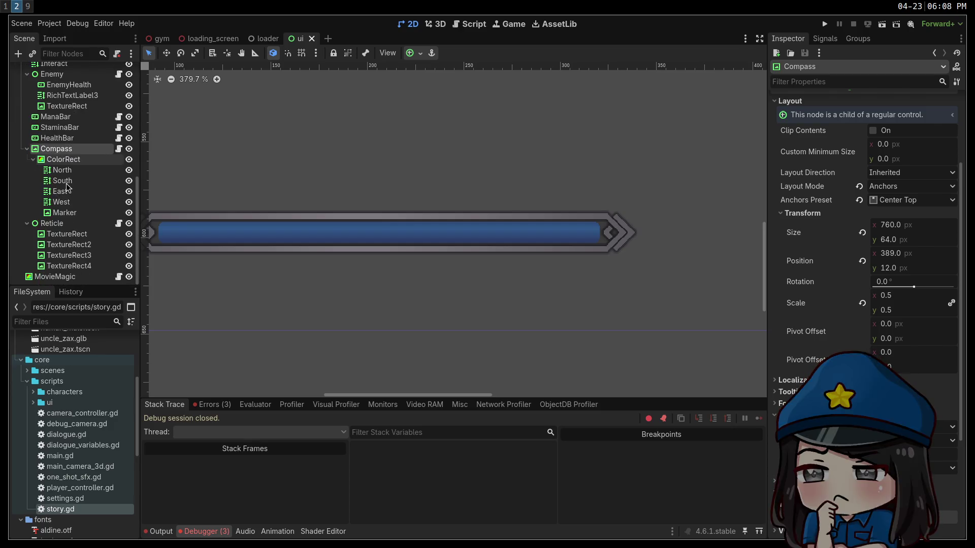
{"action": "scroll", "coordinate": [69, 177], "scroll_direction": "up", "scroll_amount": 4}
{"action": "left_click", "coordinate": [68, 178]}
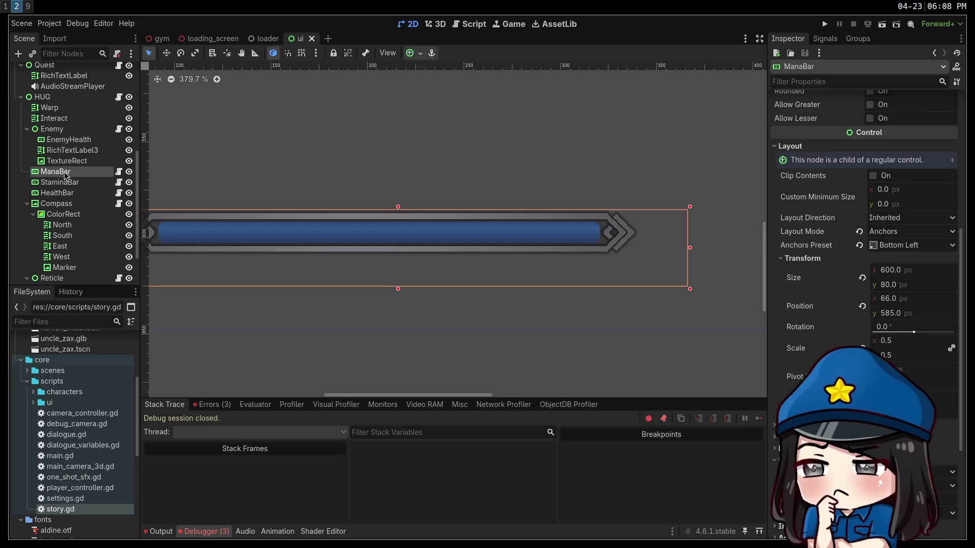
{"action": "key", "text": "f"}
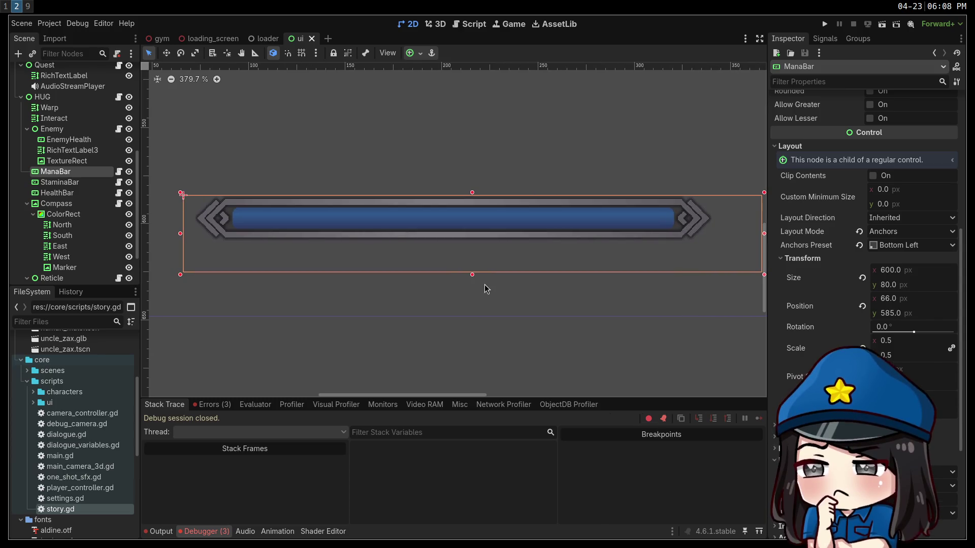
{"action": "scroll", "coordinate": [478, 283], "scroll_direction": "right", "scroll_amount": 2}
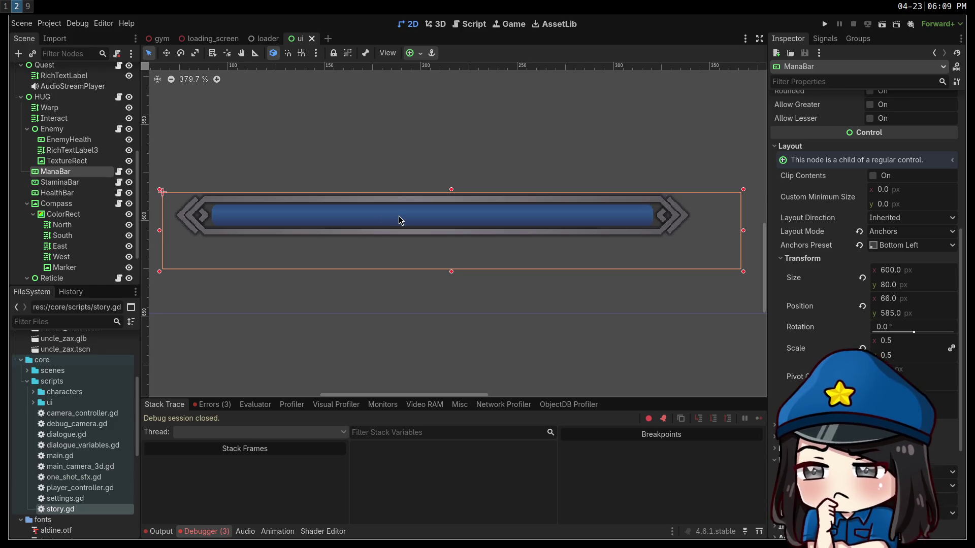
{"action": "scroll", "coordinate": [929, 214], "scroll_direction": "up", "scroll_amount": 5}
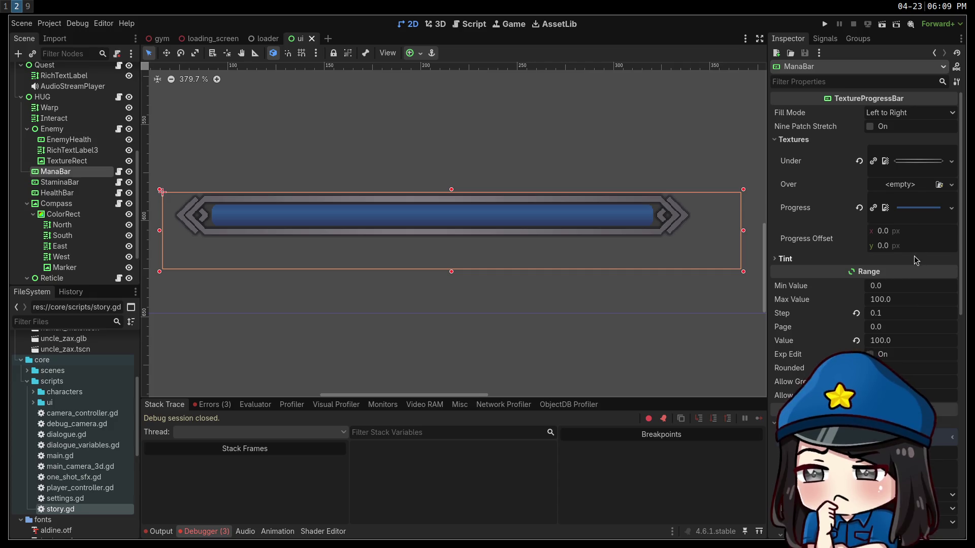
Lower the ManaBar's Range Value slider to preview the bar draining
{"action": "left_click_drag", "start_coordinate": [880, 344], "coordinate": [881, 341]}
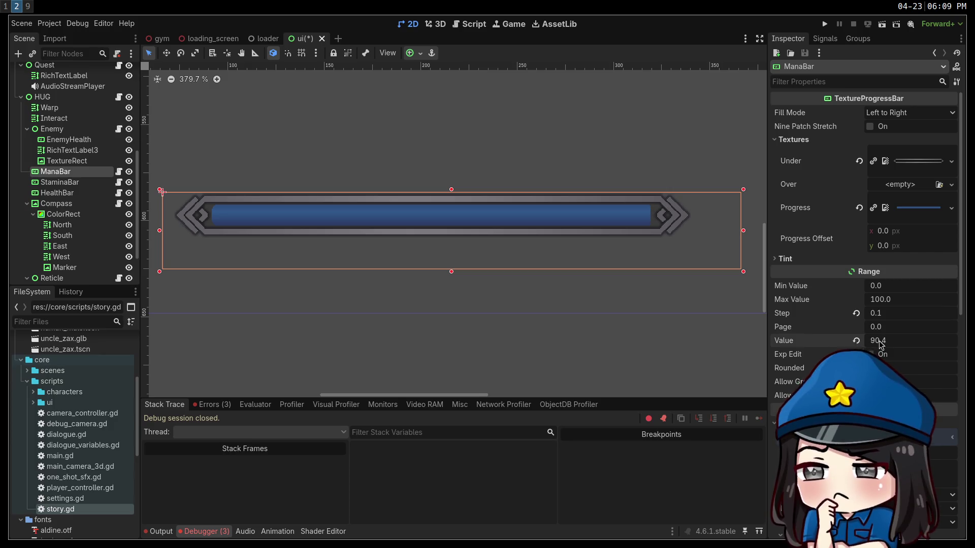
{"action": "left_click_drag", "start_coordinate": [881, 340], "coordinate": [858, 340]}
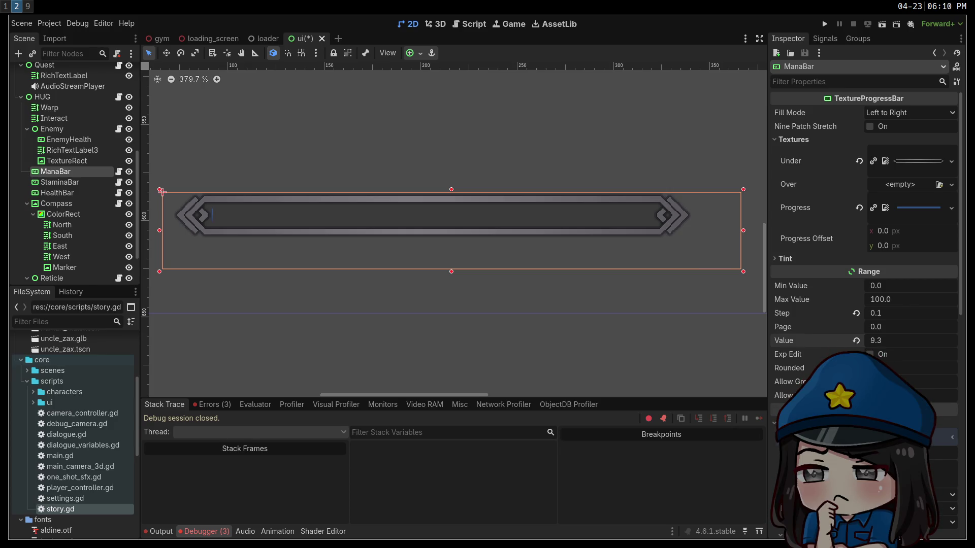
{"action": "left_click_drag", "start_coordinate": [857, 340], "coordinate": [847, 338]}
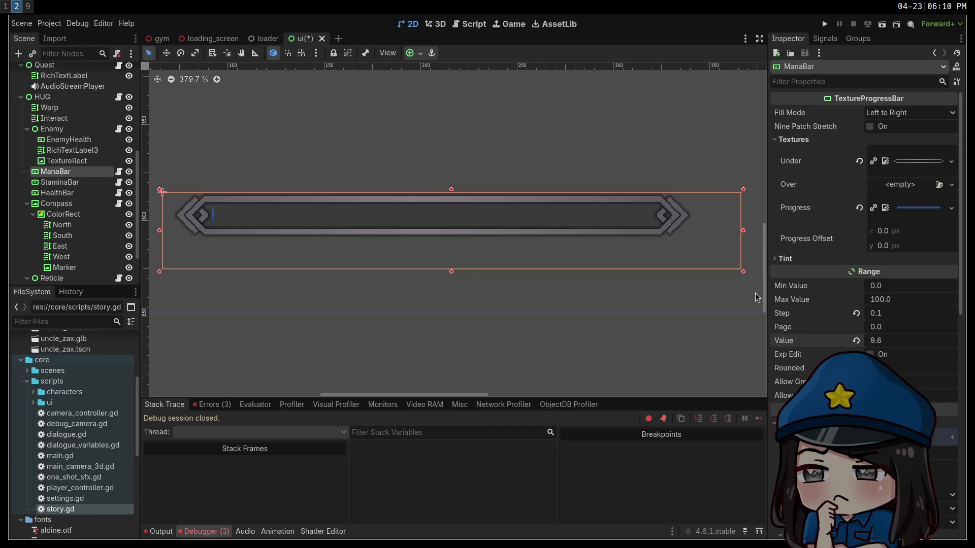
Revert the ManaBar value and set it to 100 so the bar is full
{"action": "left_click", "coordinate": [856, 341]}
{"action": "left_click", "coordinate": [873, 339]}
{"action": "type", "text": "100"}
{"action": "key", "text": "Return"}
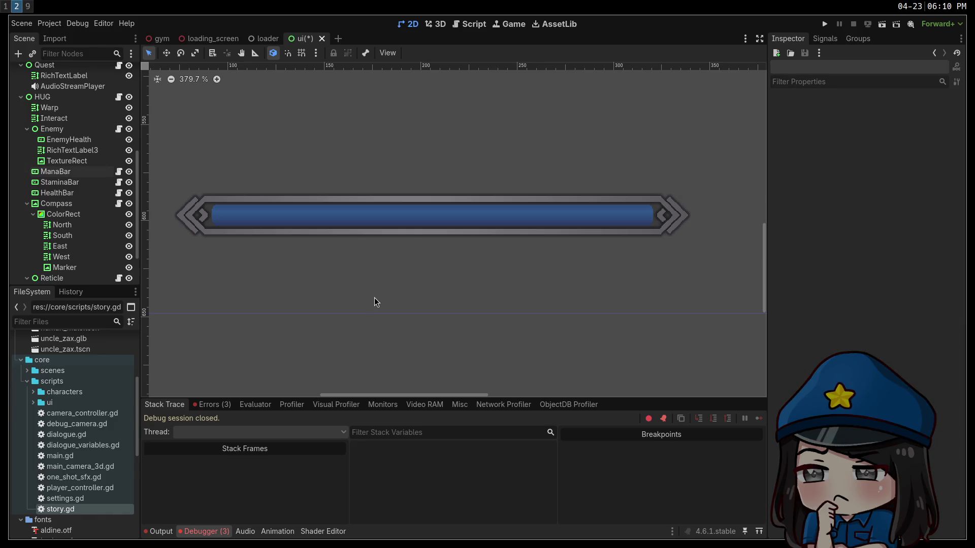
Zoom the canvas, then switch to the browser showing the Godot docs
{"action": "scroll", "coordinate": [532, 232], "scroll_direction": "up", "scroll_amount": 2}
{"action": "scroll", "coordinate": [385, 320], "scroll_direction": "up", "scroll_amount": 2}
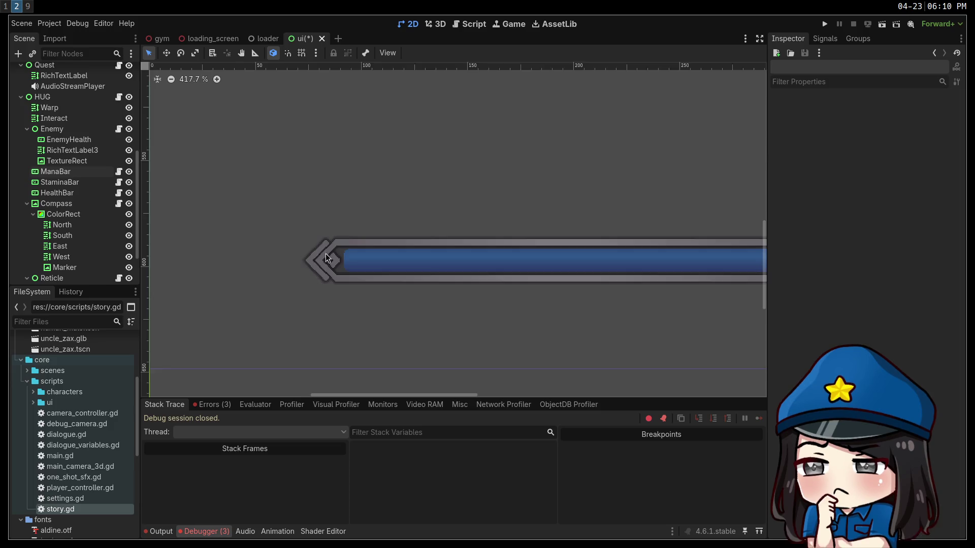
{"action": "scroll", "coordinate": [349, 297], "scroll_direction": "up", "scroll_amount": 2}
{"action": "scroll", "coordinate": [349, 297], "scroll_direction": "up", "scroll_amount": 1}
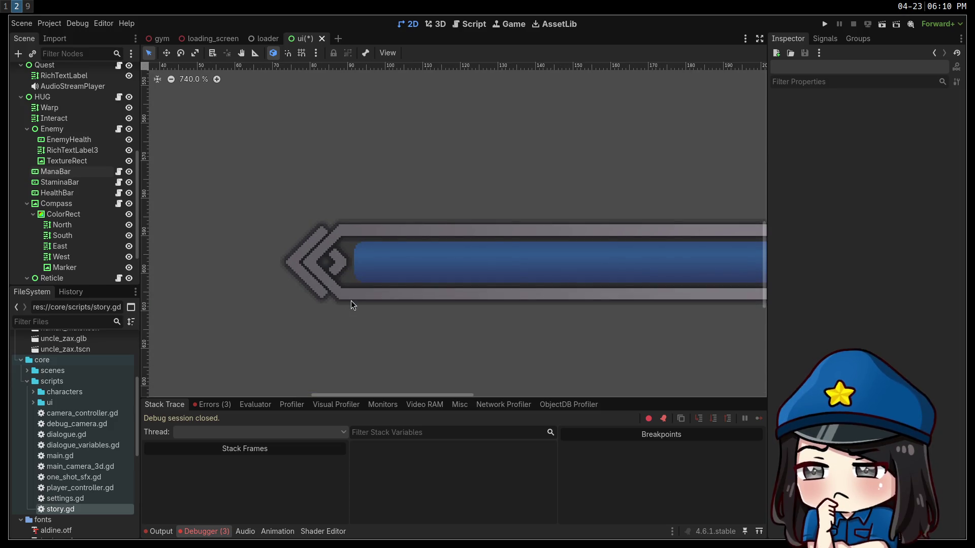
{"action": "key", "text": "super+1"}
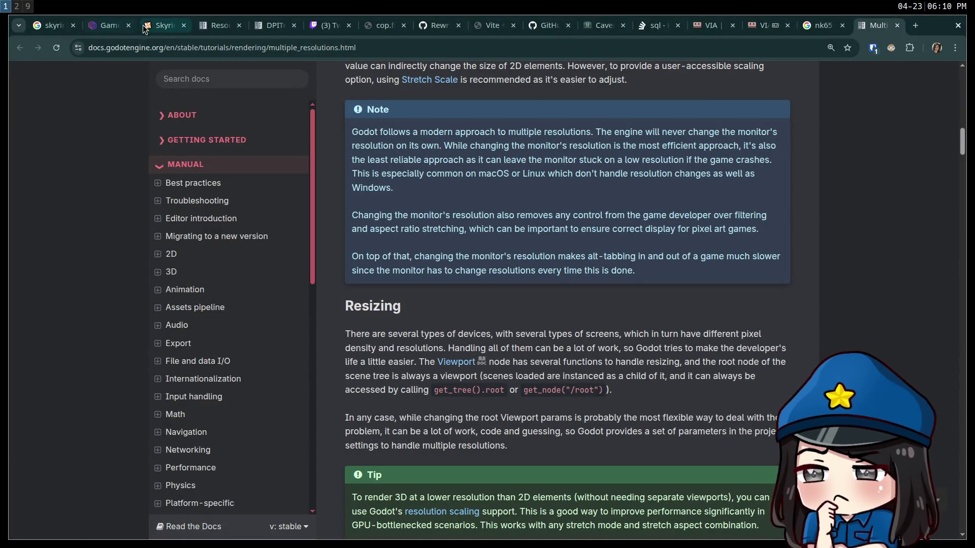
Reopen the closed Skyrim UI mod tab and view gallery images 1 through 4
{"action": "left_click", "coordinate": [173, 26]}
{"action": "left_click", "coordinate": [183, 26]}
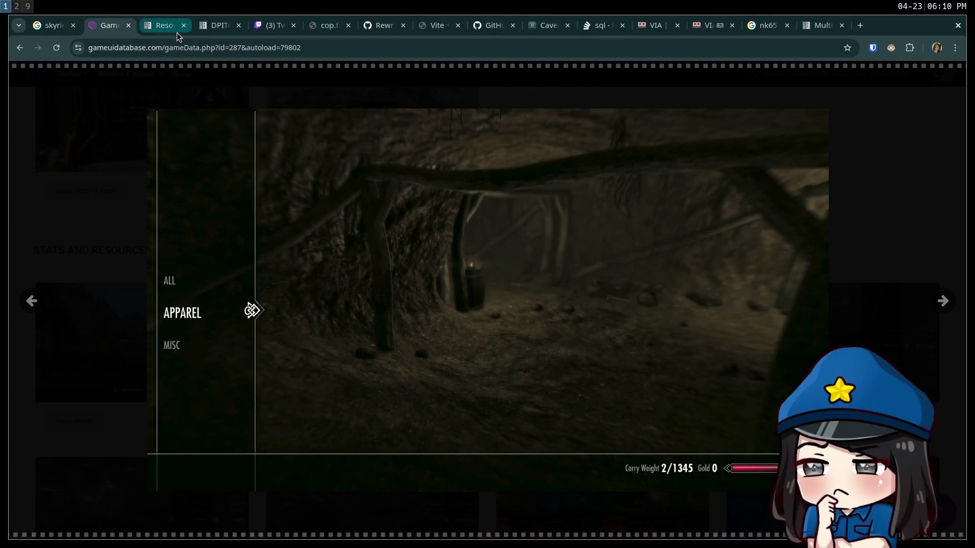
{"action": "key", "text": "ctrl+shift+t"}
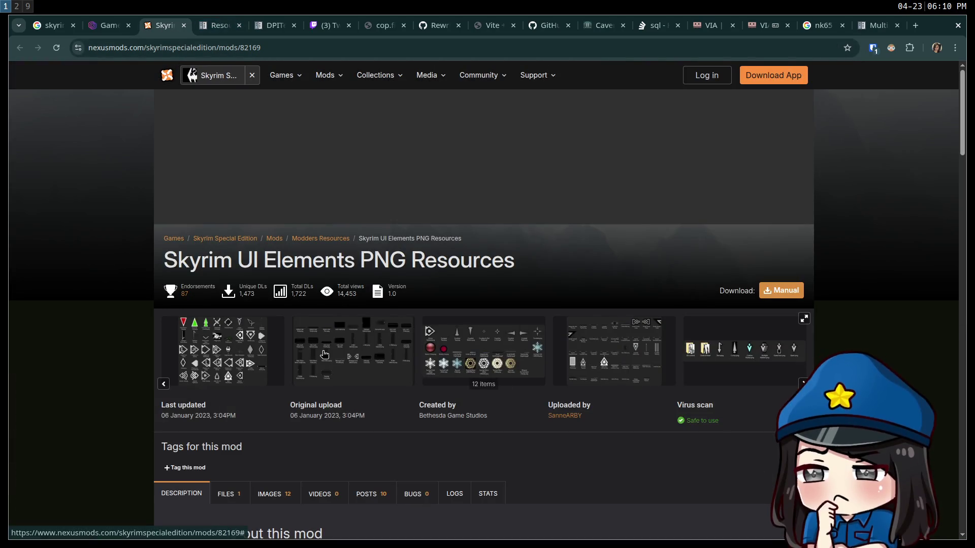
{"action": "left_click", "coordinate": [322, 351]}
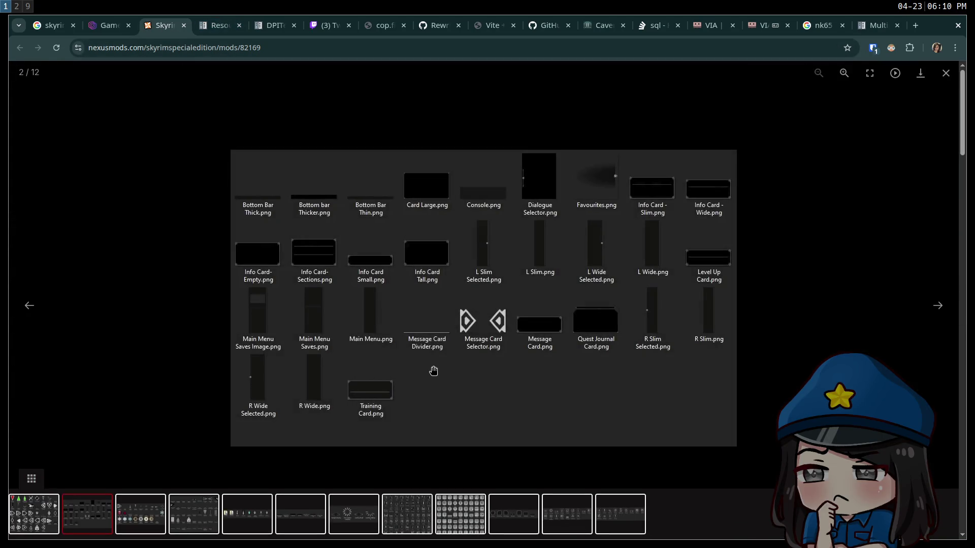
{"action": "left_click", "coordinate": [941, 321]}
{"action": "left_click", "coordinate": [290, 373]}
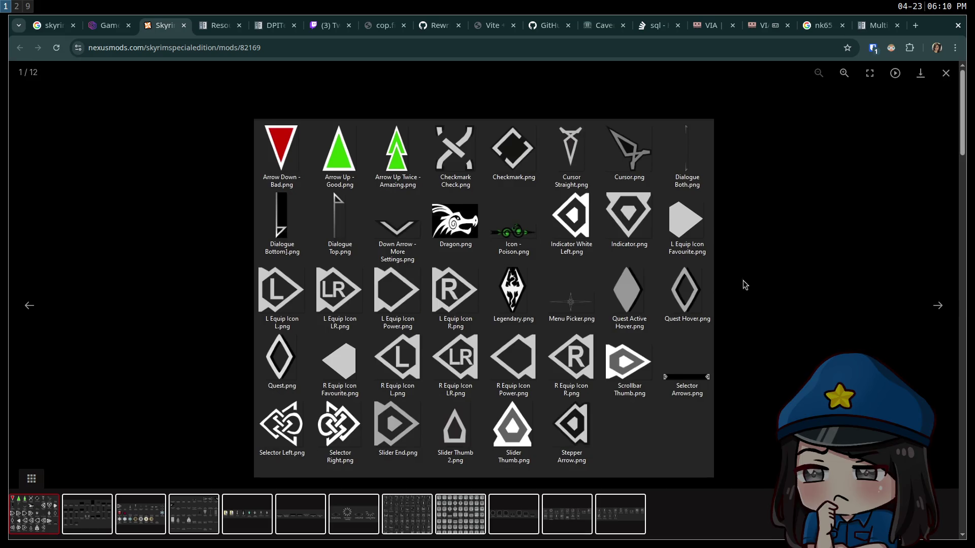
{"action": "left_click", "coordinate": [938, 314]}
{"action": "left_click", "coordinate": [937, 312]}
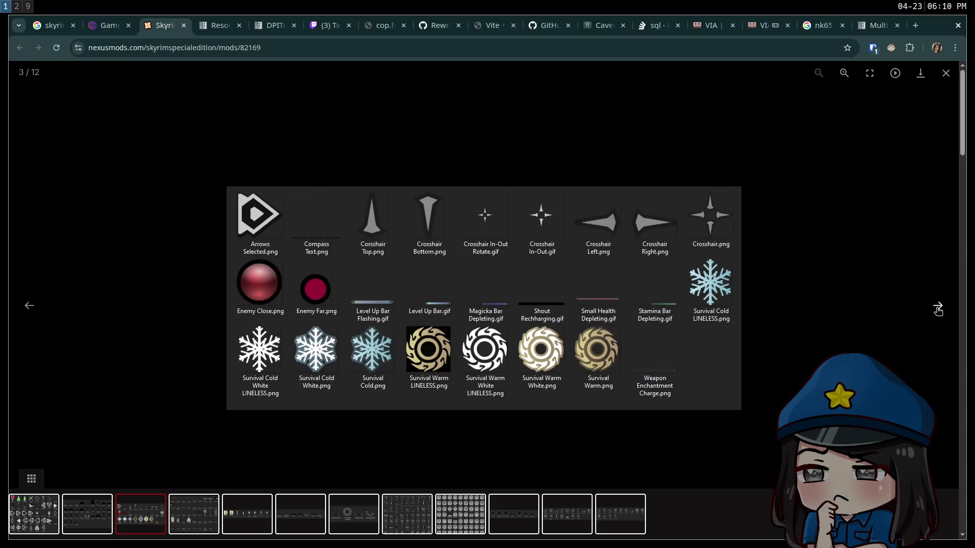
{"action": "left_click", "coordinate": [937, 311]}
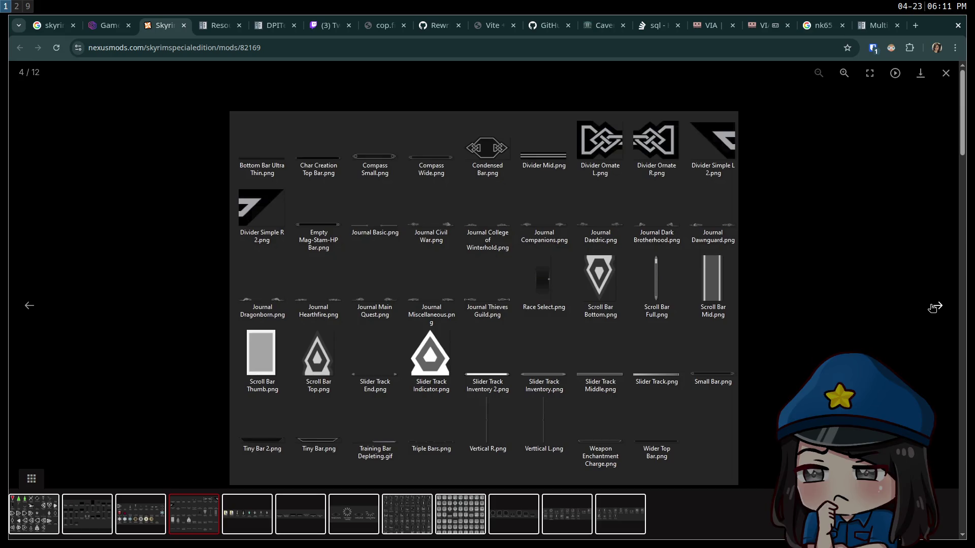
{"action": "left_click", "coordinate": [790, 218]}
Scroll through the mod's description to read it
{"action": "scroll", "coordinate": [273, 378], "scroll_direction": "down", "scroll_amount": 10}
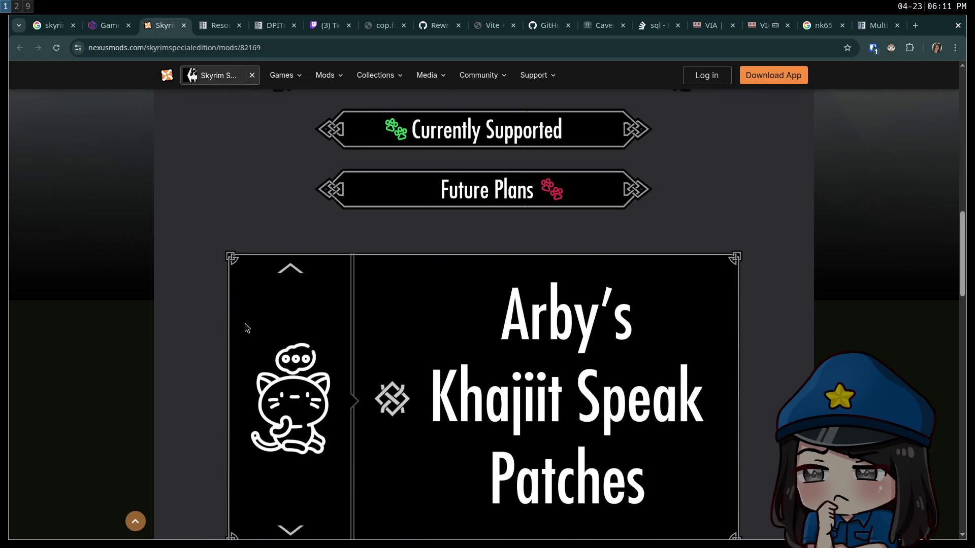
{"action": "scroll", "coordinate": [249, 325], "scroll_direction": "down", "scroll_amount": 2}
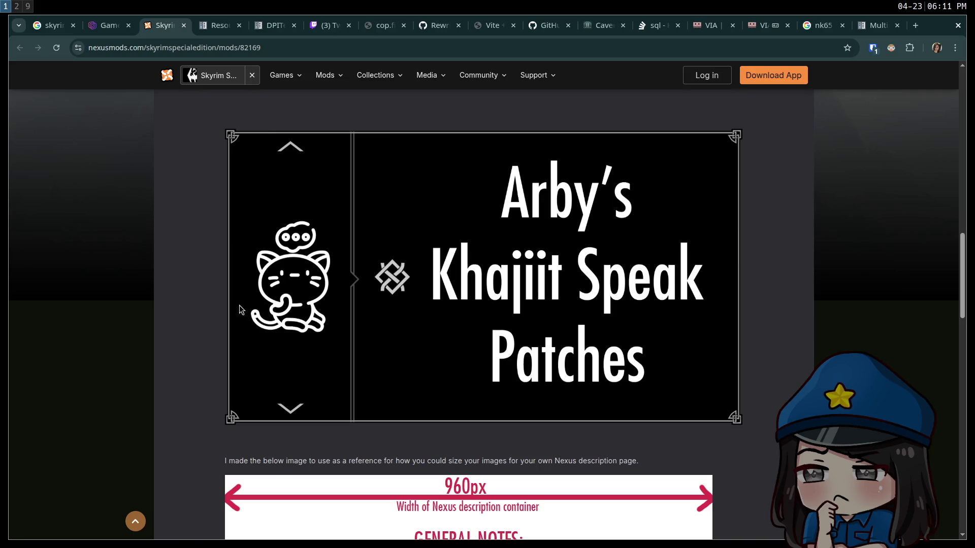
{"action": "scroll", "coordinate": [385, 321], "scroll_direction": "down", "scroll_amount": 15}
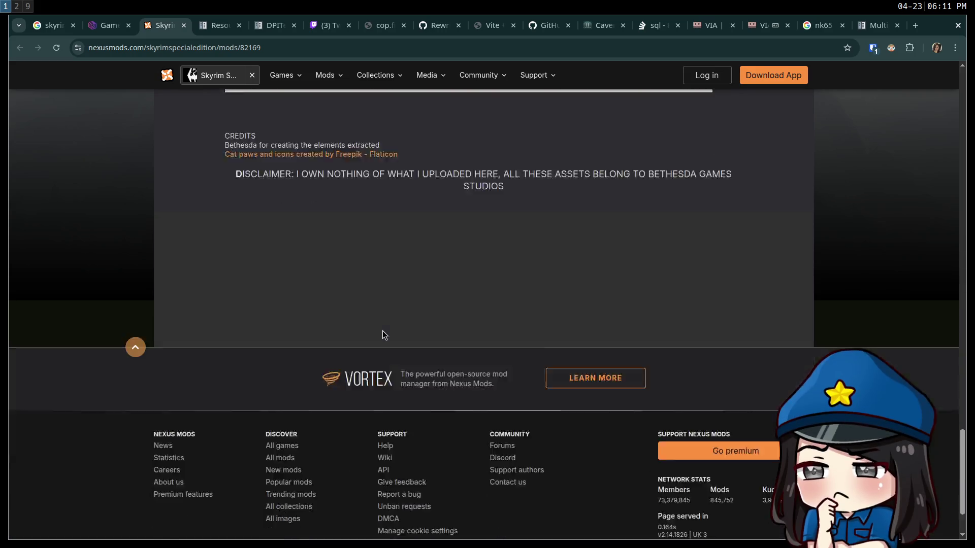
{"action": "scroll", "coordinate": [381, 335], "scroll_direction": "up", "scroll_amount": 15}
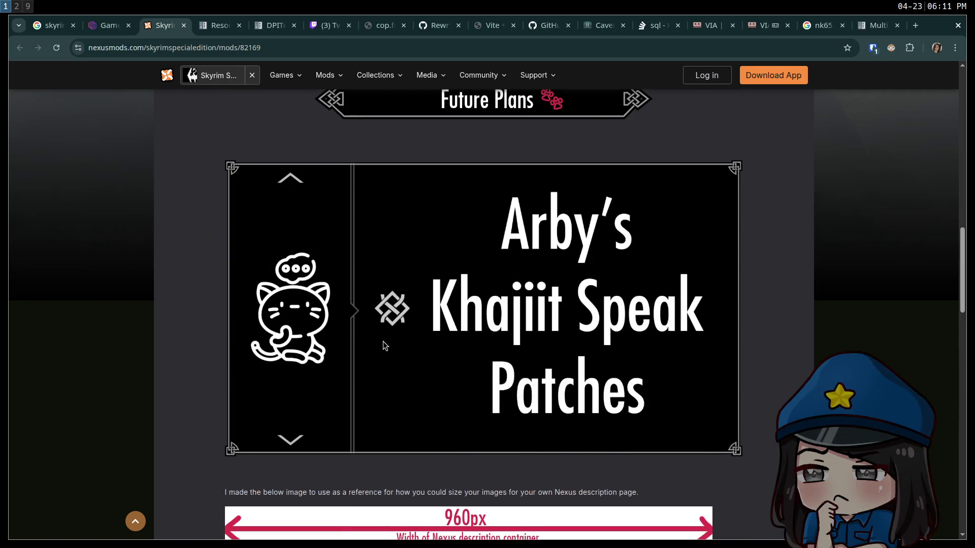
{"action": "scroll", "coordinate": [390, 355], "scroll_direction": "up", "scroll_amount": 10}
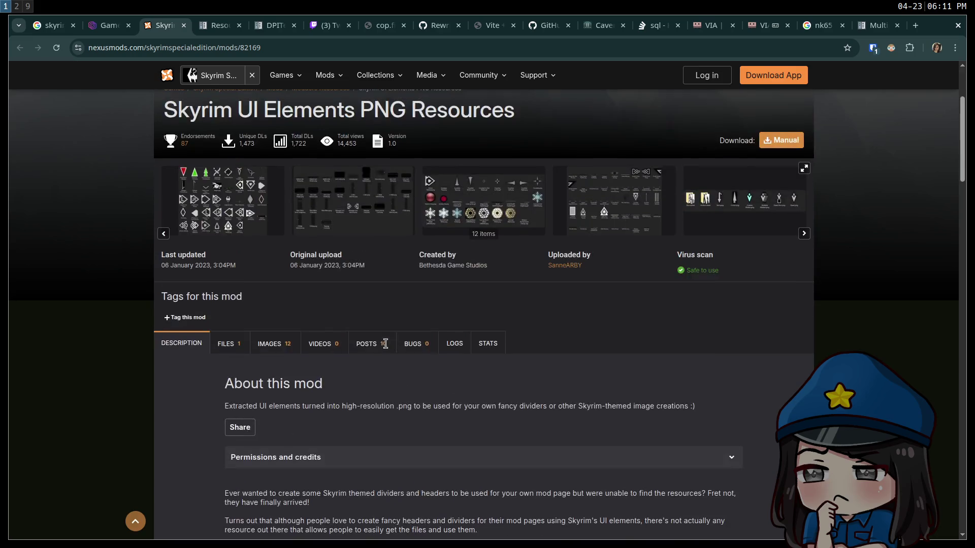
{"action": "scroll", "coordinate": [389, 351], "scroll_direction": "up", "scroll_amount": 3}
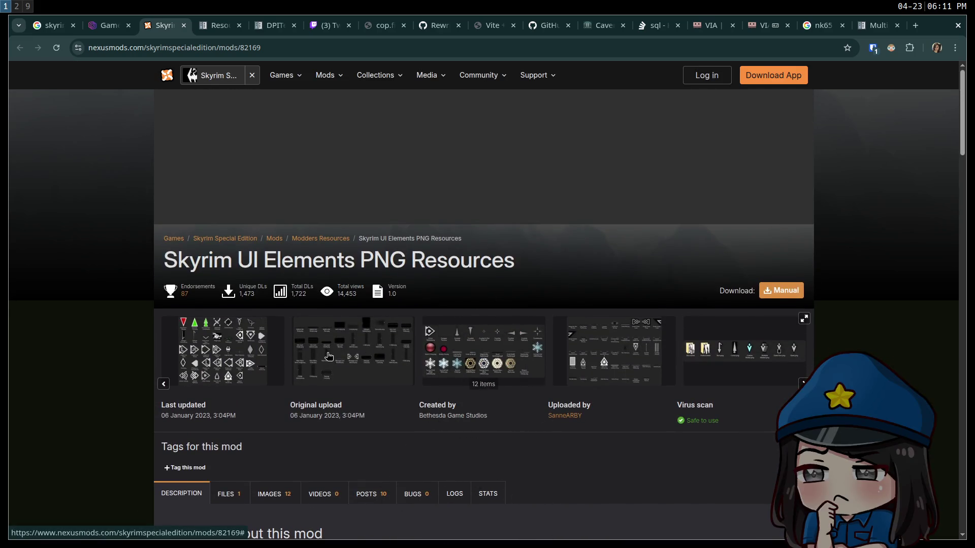
{"action": "scroll", "coordinate": [321, 346], "scroll_direction": "down", "scroll_amount": 8}
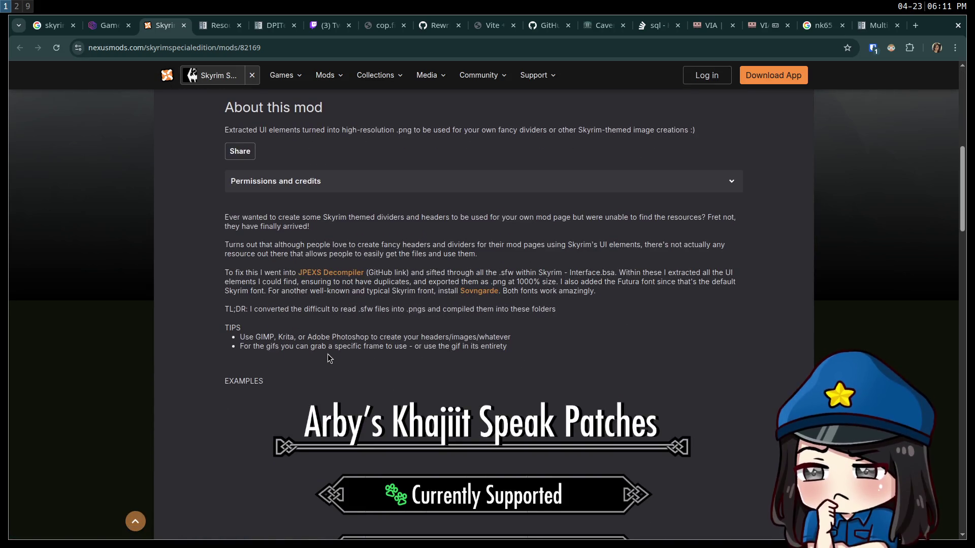
{"action": "scroll", "coordinate": [332, 357], "scroll_direction": "up", "scroll_amount": 2}
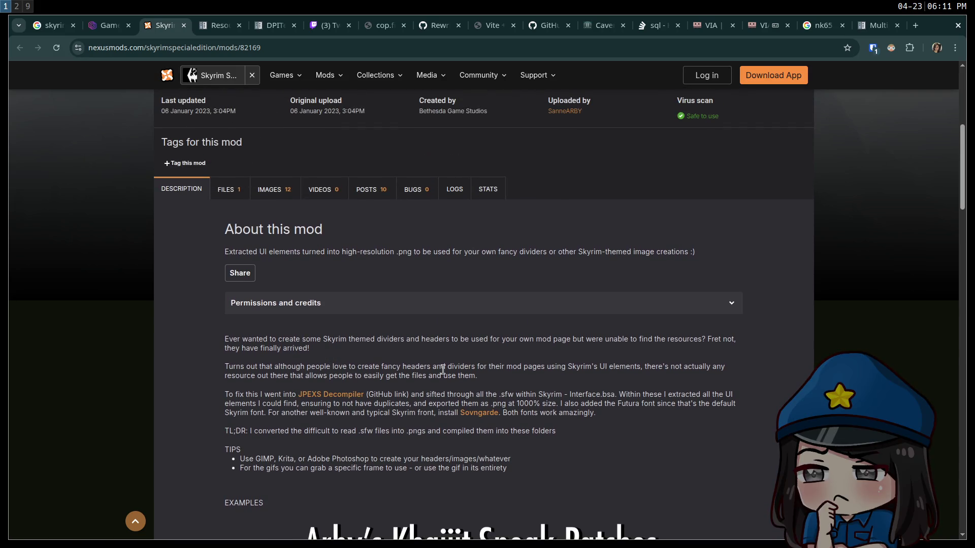
Search the web for 'inkscape' in a new tab
{"action": "key", "text": "ctrl+t"}
{"action": "type", "text": "inkscape"}
{"action": "key", "text": "Return"}
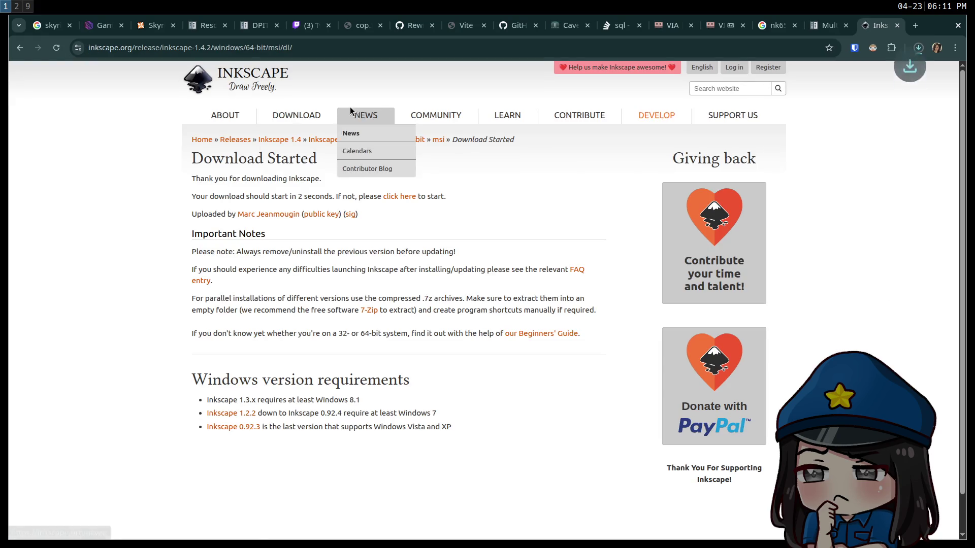
Confirm the Inkscape installer download finished and view the Inkscape 1.4.2 release page
{"action": "left_click", "coordinate": [919, 48]}
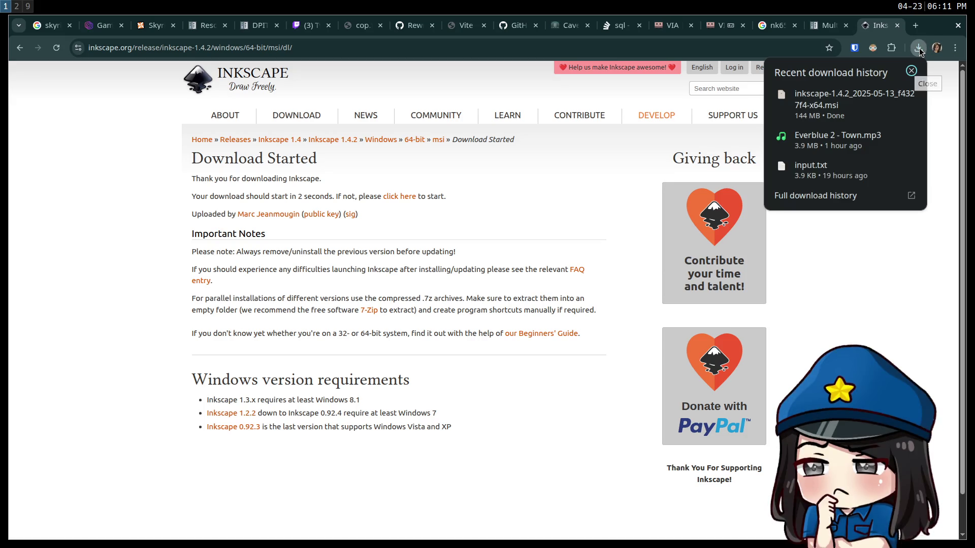
{"action": "key", "text": "Escape"}
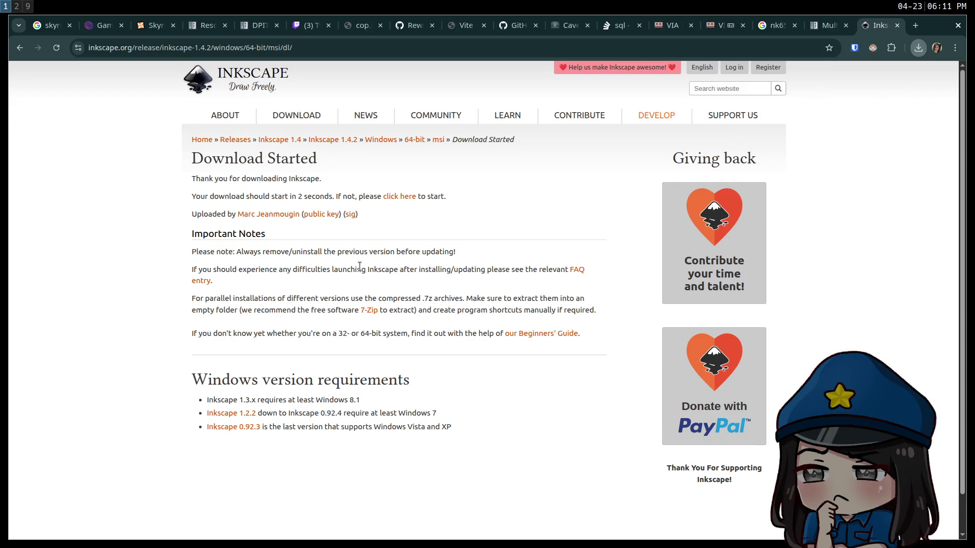
{"action": "mouse_move", "coordinate": [285, 115]}
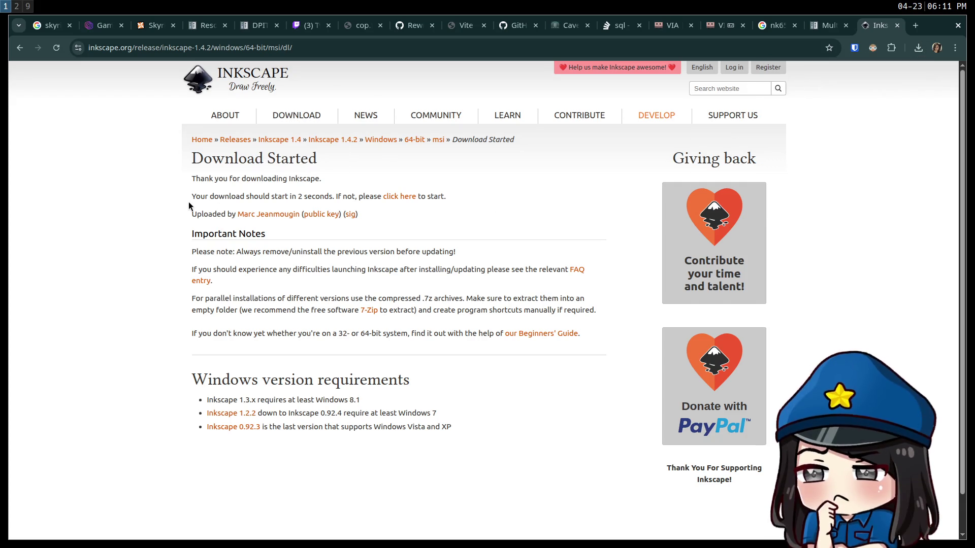
{"action": "left_click", "coordinate": [345, 140]}
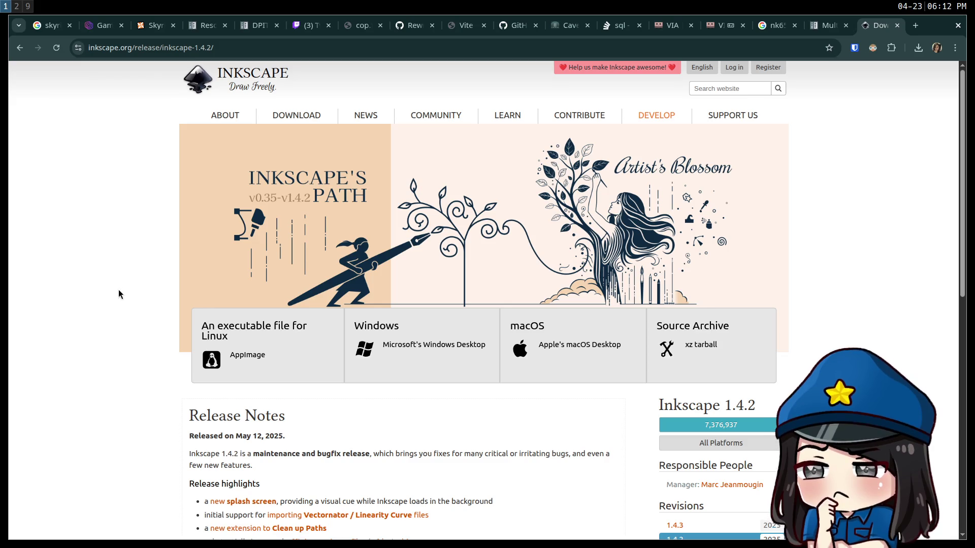
{"action": "scroll", "coordinate": [118, 289], "scroll_direction": "down", "scroll_amount": 2}
{"action": "scroll", "coordinate": [121, 294], "scroll_direction": "down", "scroll_amount": 2}
Go to the Graphite website in a new tab
{"action": "key", "text": "ctrl+t"}
{"action": "type", "text": "graph"}
{"action": "key", "text": "Return"}
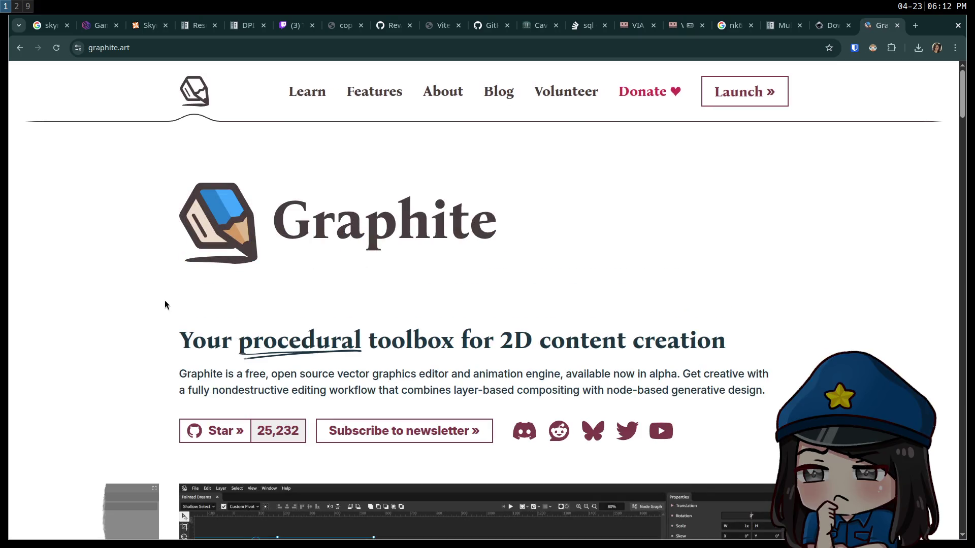
Launch the Graphite editor, create a new document, and draw a horizontal line with the Line tool
{"action": "left_click", "coordinate": [743, 93]}
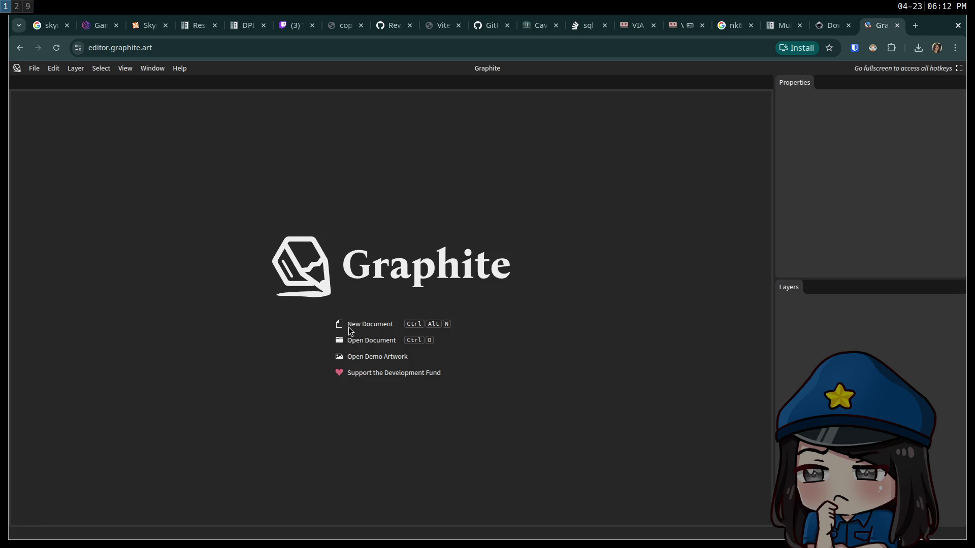
{"action": "left_click", "coordinate": [349, 327]}
{"action": "left_click", "coordinate": [497, 346]}
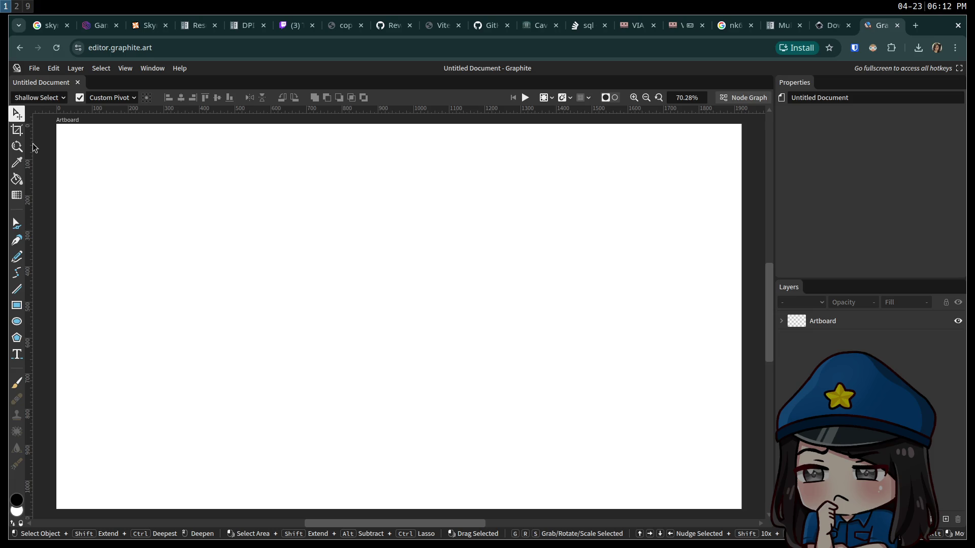
{"action": "left_click_drag", "start_coordinate": [243, 232], "coordinate": [309, 261]}
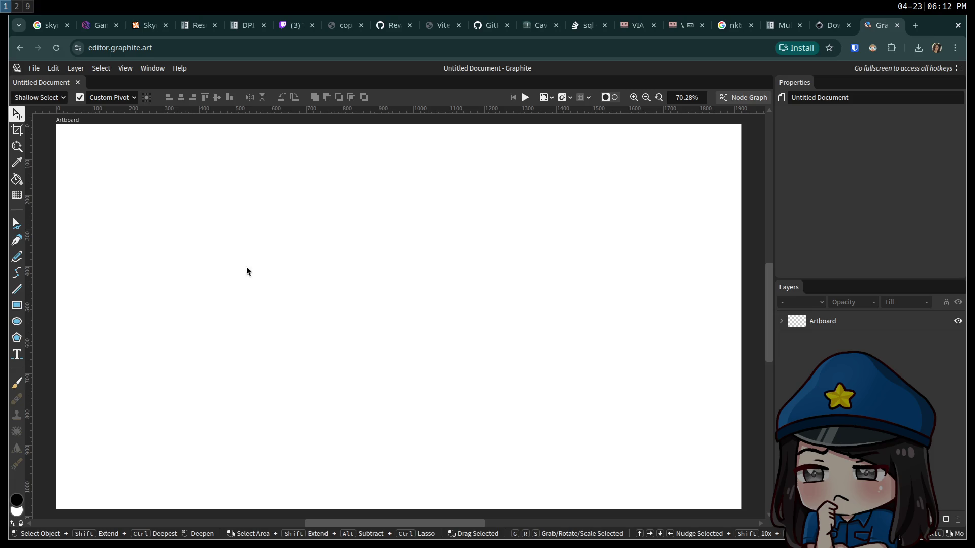
{"action": "left_click", "coordinate": [23, 288]}
{"action": "mouse_move", "coordinate": [242, 253]}
{"action": "left_mouse_down"}
{"action": "mouse_move", "coordinate": [528, 254]}
{"action": "mouse_move", "coordinate": [433, 241]}
{"action": "mouse_move", "coordinate": [400, 272]}
{"action": "mouse_move", "coordinate": [358, 249]}
{"action": "mouse_move", "coordinate": [340, 250]}
{"action": "left_mouse_up"}
{"action": "left_click", "coordinate": [17, 114]}
{"action": "left_click", "coordinate": [182, 249]}
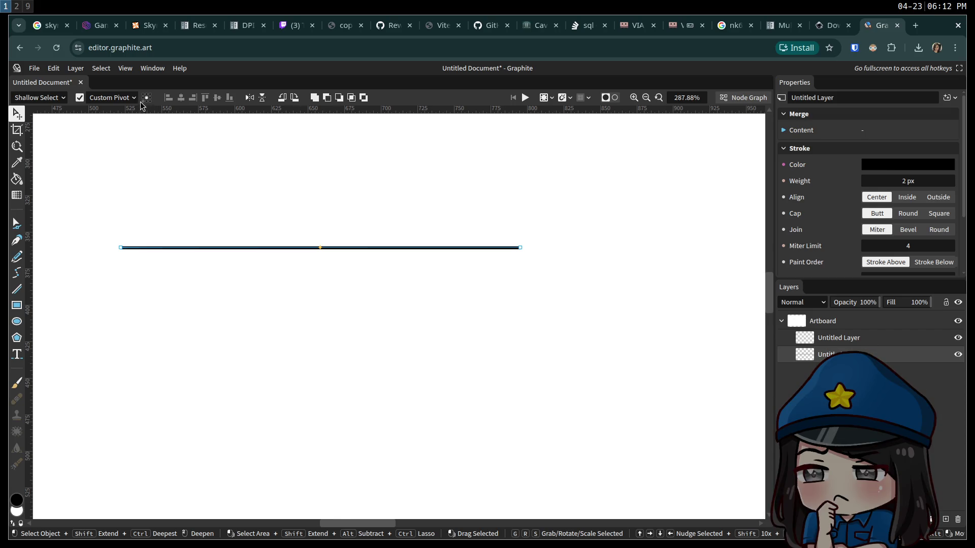
Look at the file options, deselect the line, and return to the Godot multiple resolutions docs
{"action": "left_click", "coordinate": [43, 72]}
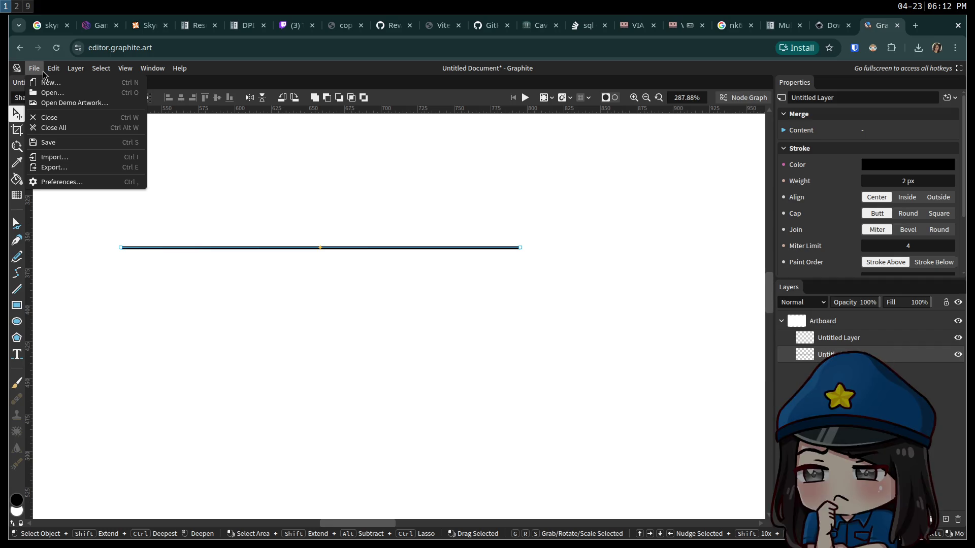
{"action": "left_click", "coordinate": [326, 198]}
{"action": "left_click", "coordinate": [505, 325]}
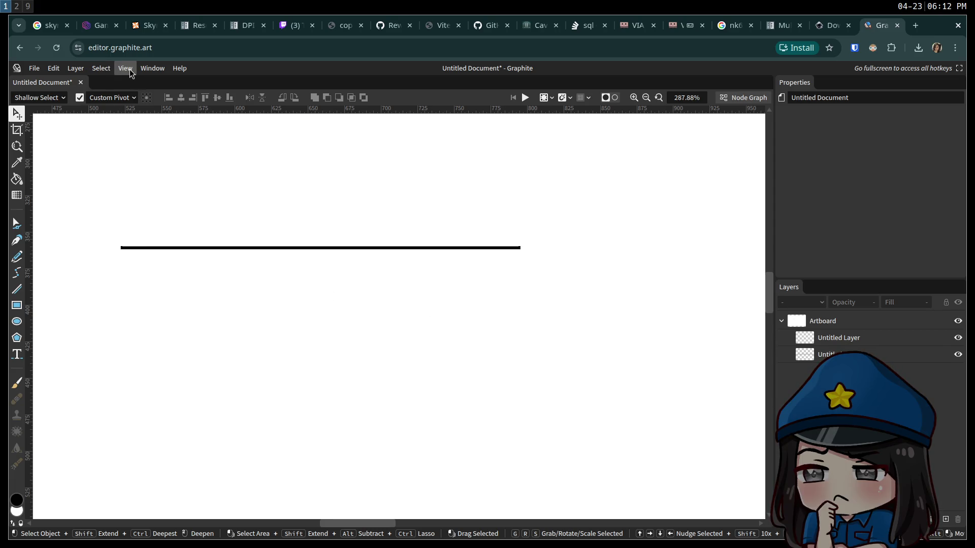
{"action": "left_click", "coordinate": [837, 27]}
{"action": "left_click", "coordinate": [782, 25]}
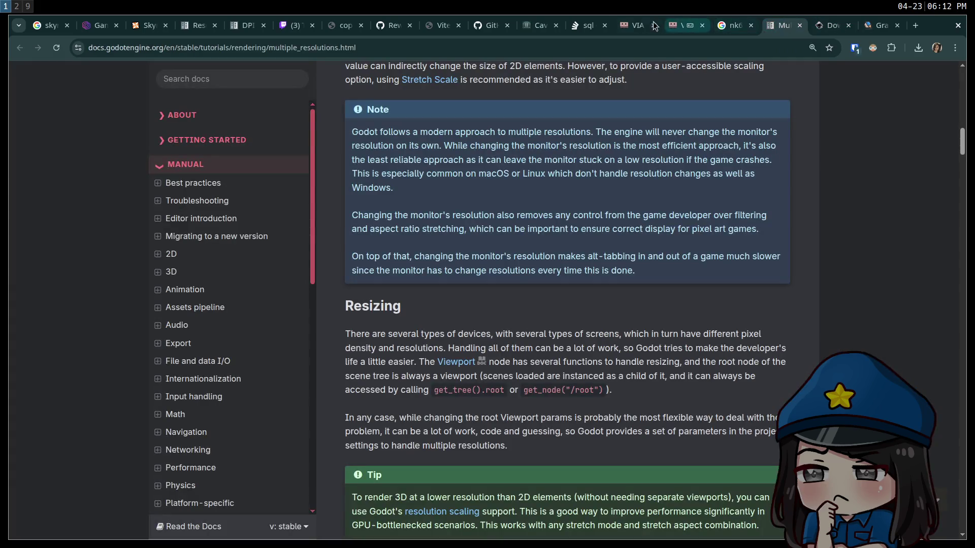
Scroll the Skyrim UI Elements PNG Resources page to its example headers and dividers
{"action": "left_click", "coordinate": [141, 29]}
{"action": "scroll", "coordinate": [347, 315], "scroll_direction": "down", "scroll_amount": 7}
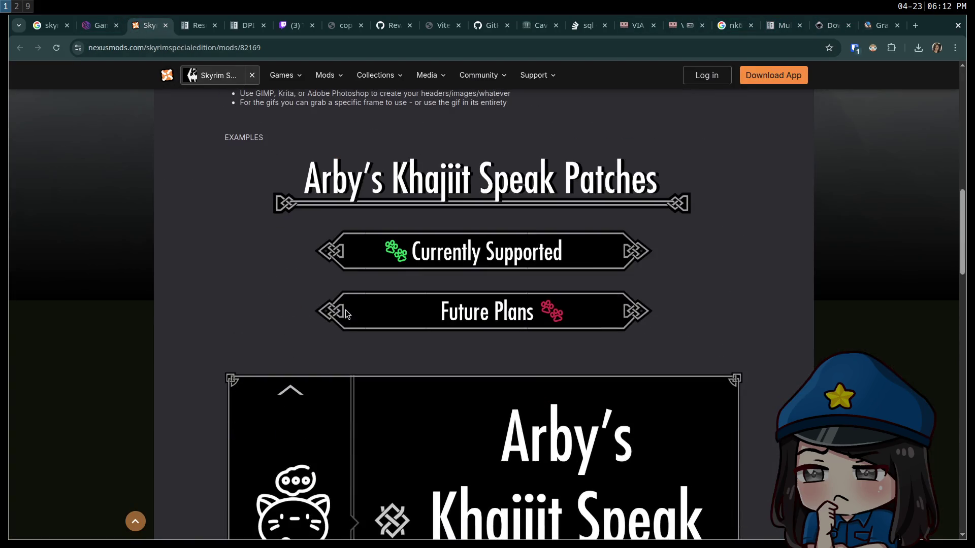
{"action": "scroll", "coordinate": [355, 300], "scroll_direction": "up", "scroll_amount": 10}
{"action": "scroll", "coordinate": [358, 292], "scroll_direction": "up", "scroll_amount": 5}
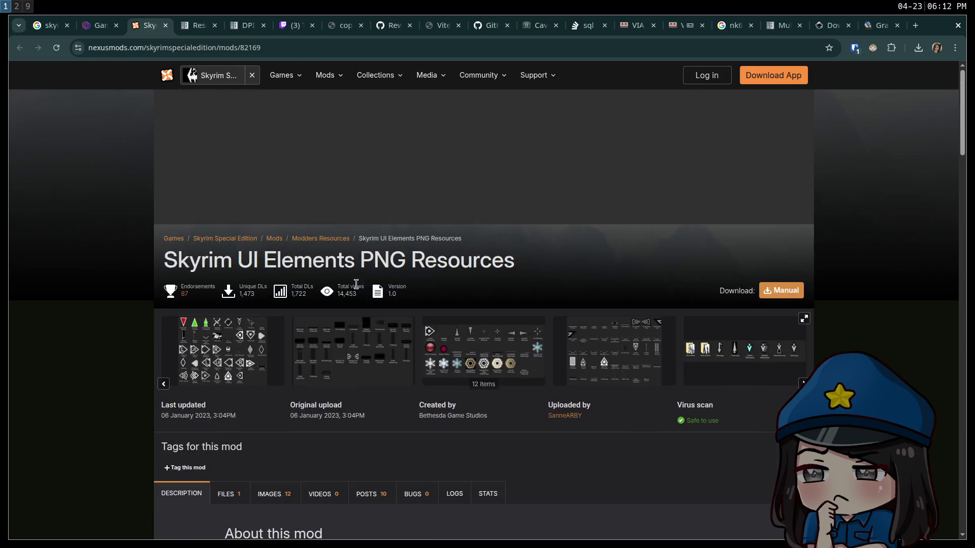
{"action": "scroll", "coordinate": [312, 384], "scroll_direction": "down", "scroll_amount": 20}
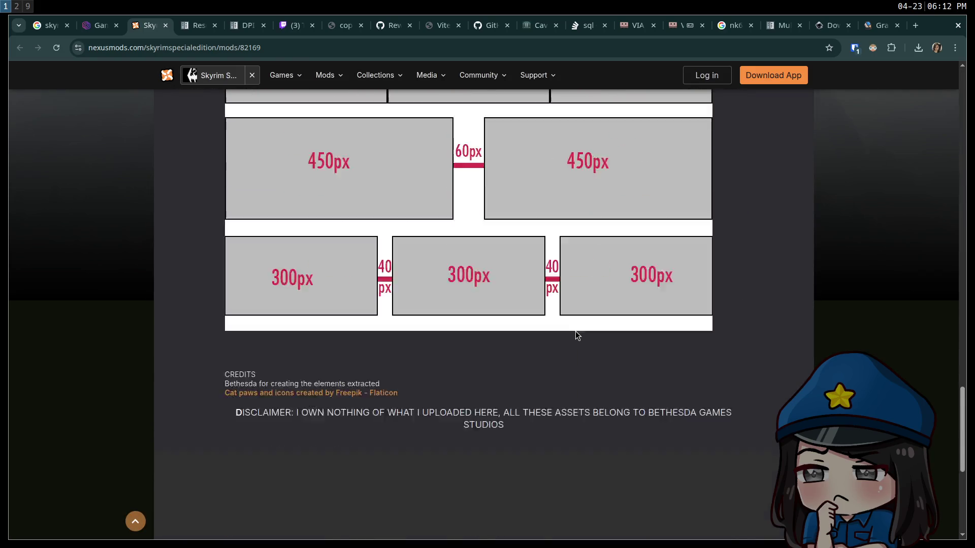
{"action": "scroll", "coordinate": [565, 318], "scroll_direction": "up", "scroll_amount": 10}
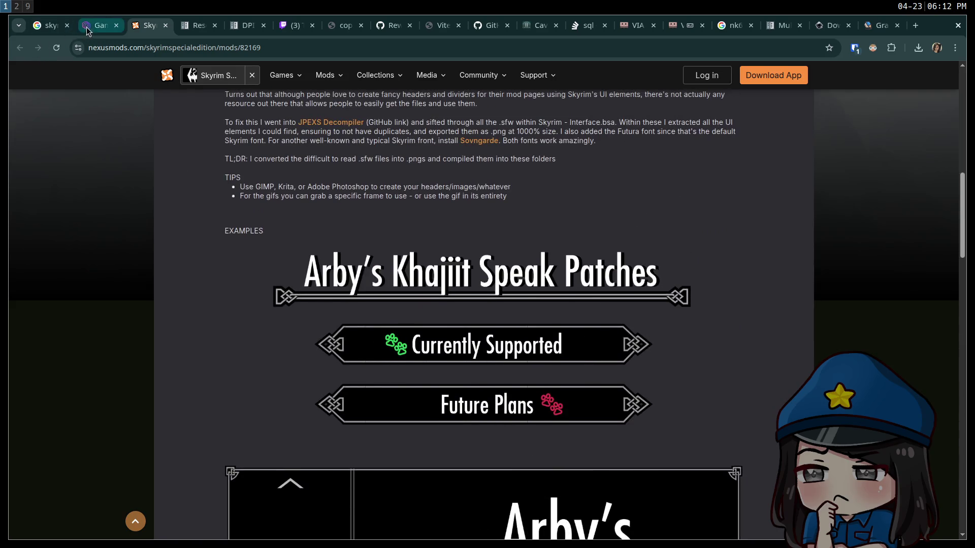
Copy the Skyrim Chain Lightning screenshot from Game UI Database
{"action": "left_click", "coordinate": [88, 29]}
{"action": "right_click", "coordinate": [784, 140]}
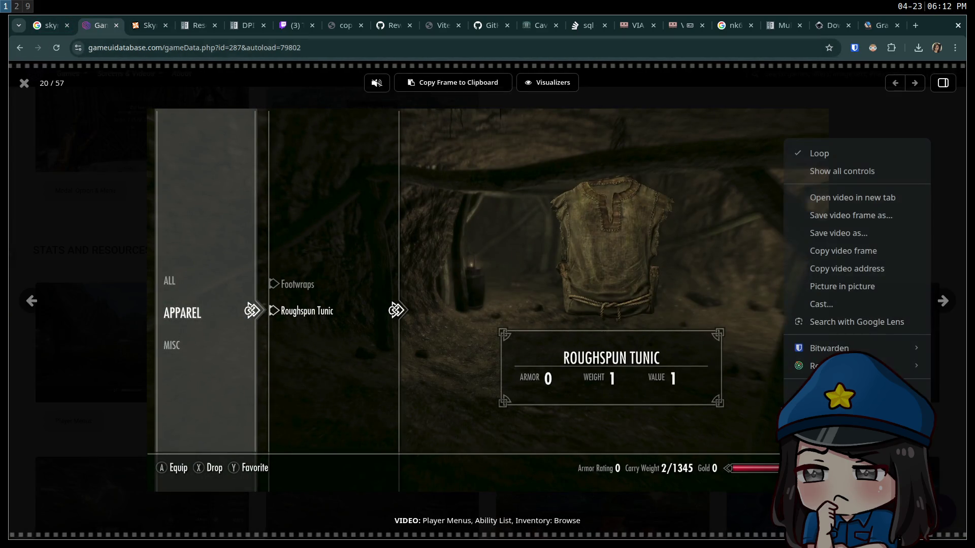
{"action": "key", "text": "Escape"}
{"action": "key", "text": "Escape"}
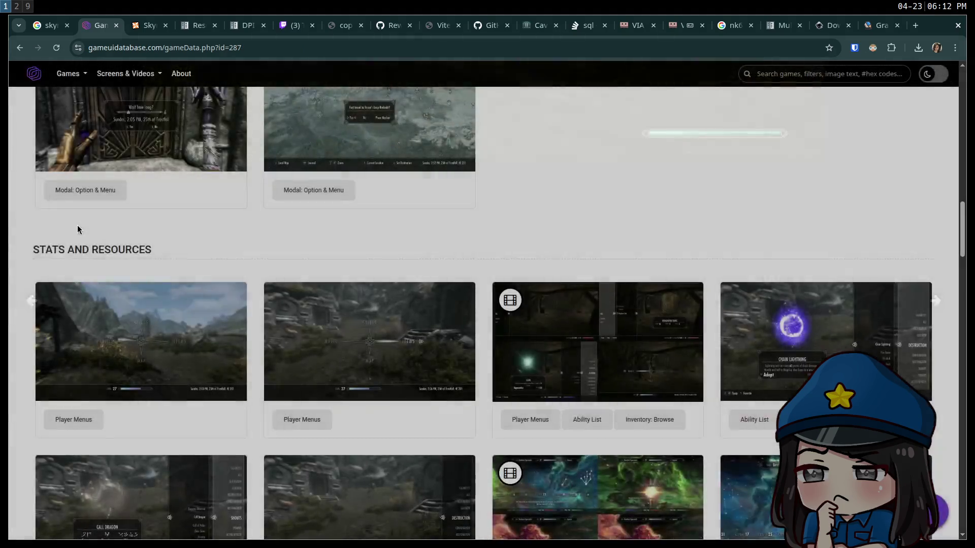
{"action": "left_click", "coordinate": [794, 354]}
{"action": "right_click", "coordinate": [481, 305]}
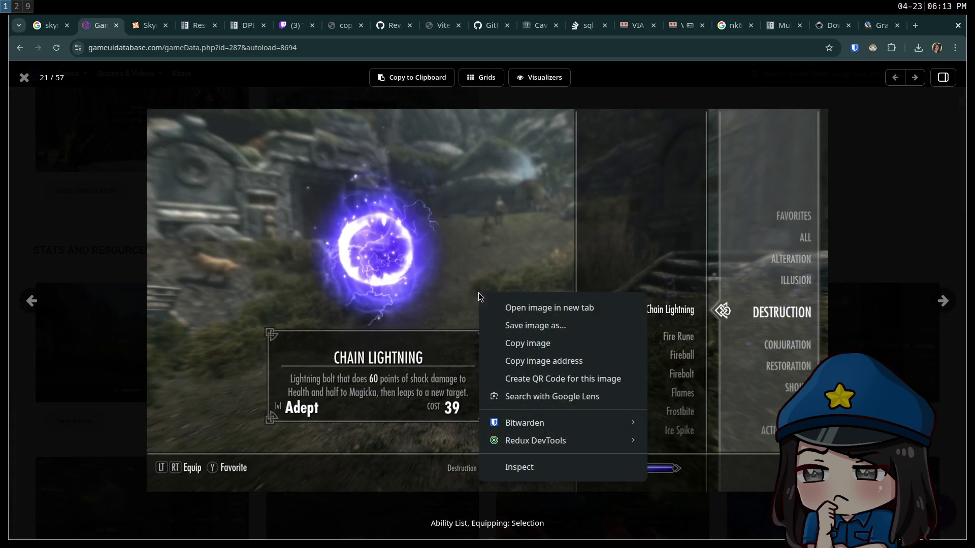
{"action": "left_click", "coordinate": [537, 343]}
{"action": "mouse_move", "coordinate": [536, 344]}
{"action": "left_mouse_down"}
{"action": "mouse_move", "coordinate": [853, 180]}
{"action": "mouse_move", "coordinate": [848, 139]}
{"action": "left_mouse_up"}
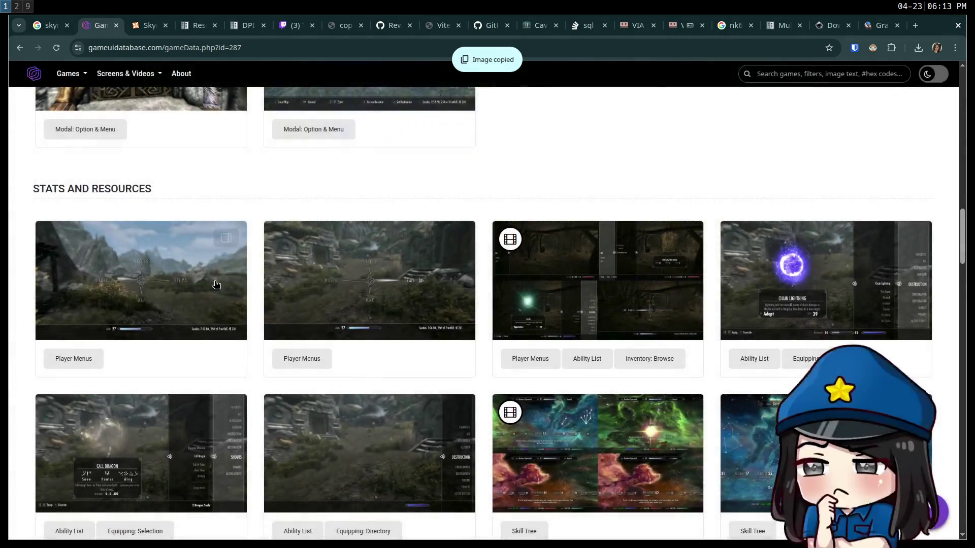
Enlarge the Player Vitals screenshot under HUD & Gameplay to see the compass bar
{"action": "scroll", "coordinate": [255, 282], "scroll_direction": "down", "scroll_amount": 5}
{"action": "scroll", "coordinate": [257, 278], "scroll_direction": "down", "scroll_amount": 2}
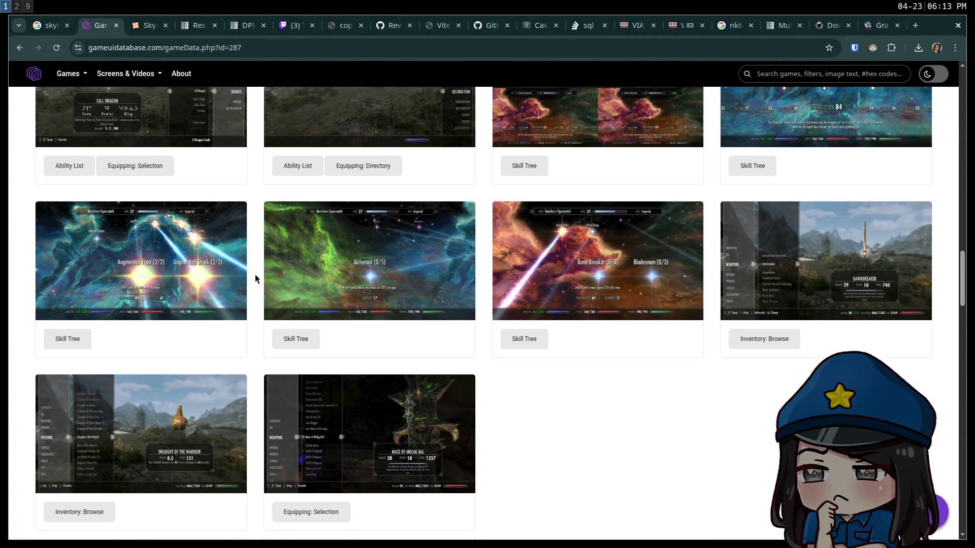
{"action": "scroll", "coordinate": [255, 274], "scroll_direction": "down", "scroll_amount": 6}
{"action": "scroll", "coordinate": [254, 272], "scroll_direction": "down", "scroll_amount": 6}
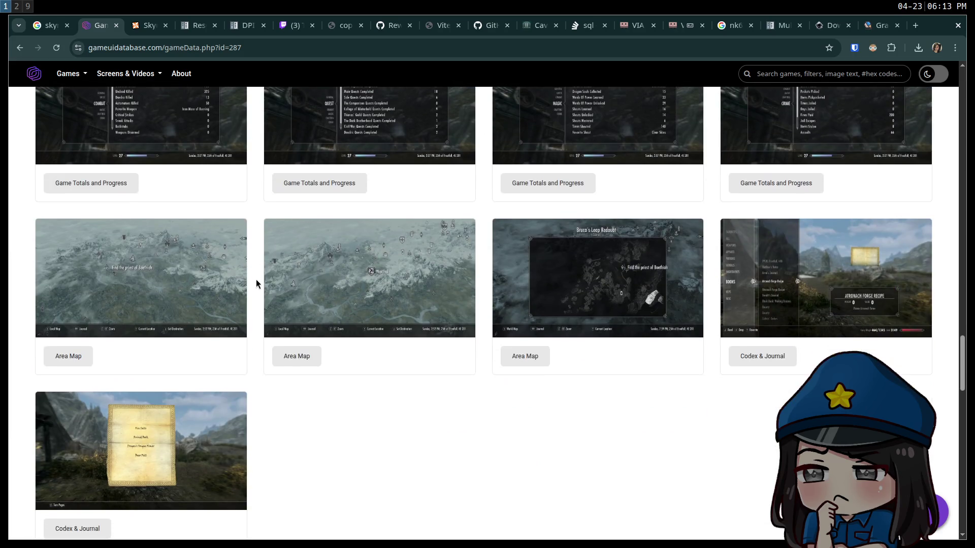
{"action": "scroll", "coordinate": [282, 282], "scroll_direction": "up", "scroll_amount": 15}
{"action": "scroll", "coordinate": [279, 279], "scroll_direction": "up", "scroll_amount": 20}
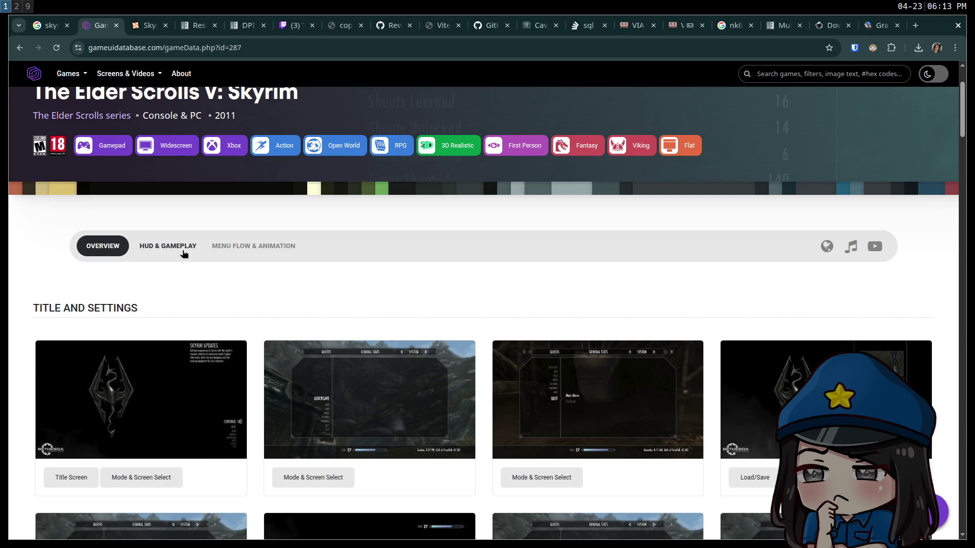
{"action": "left_click", "coordinate": [183, 247]}
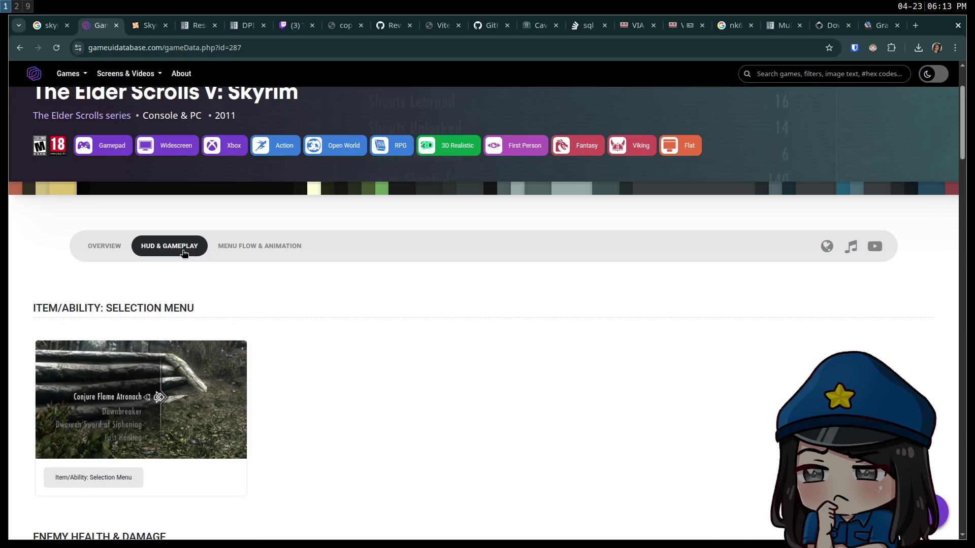
{"action": "scroll", "coordinate": [204, 261], "scroll_direction": "down", "scroll_amount": 5}
{"action": "scroll", "coordinate": [381, 273], "scroll_direction": "down", "scroll_amount": 5}
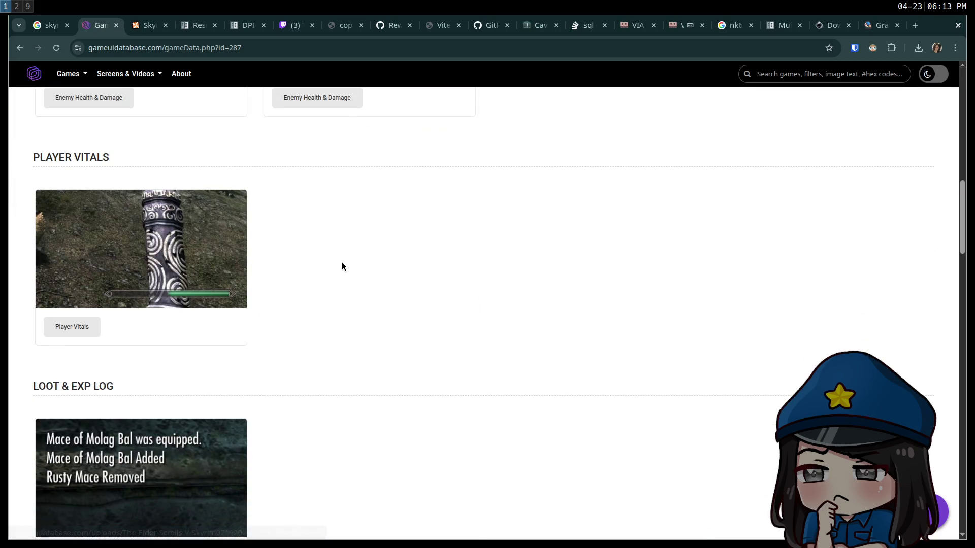
{"action": "left_click", "coordinate": [155, 262]}
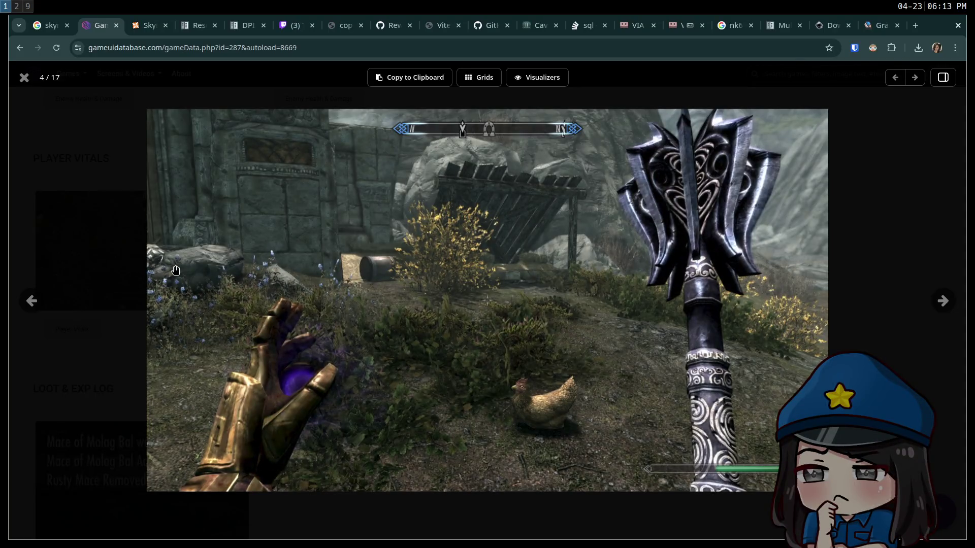
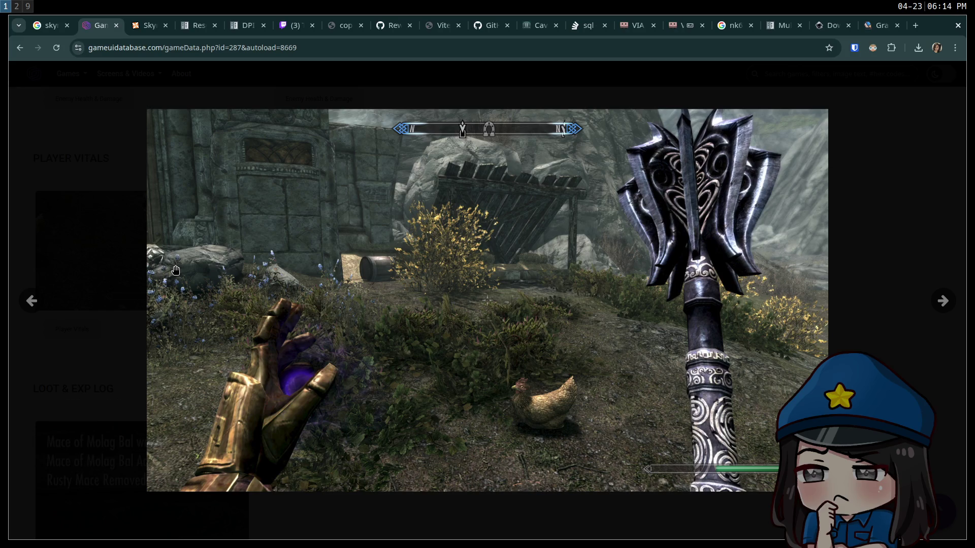
Copy the Skyrim health-bar screenshot from Game UI Database and return to Graphite
{"action": "mouse_move", "coordinate": [111, 197]}
{"action": "mouse_move", "coordinate": [467, 47]}
{"action": "left_click", "coordinate": [870, 30]}
{"action": "left_click", "coordinate": [99, 25]}
{"action": "right_click", "coordinate": [434, 285]}
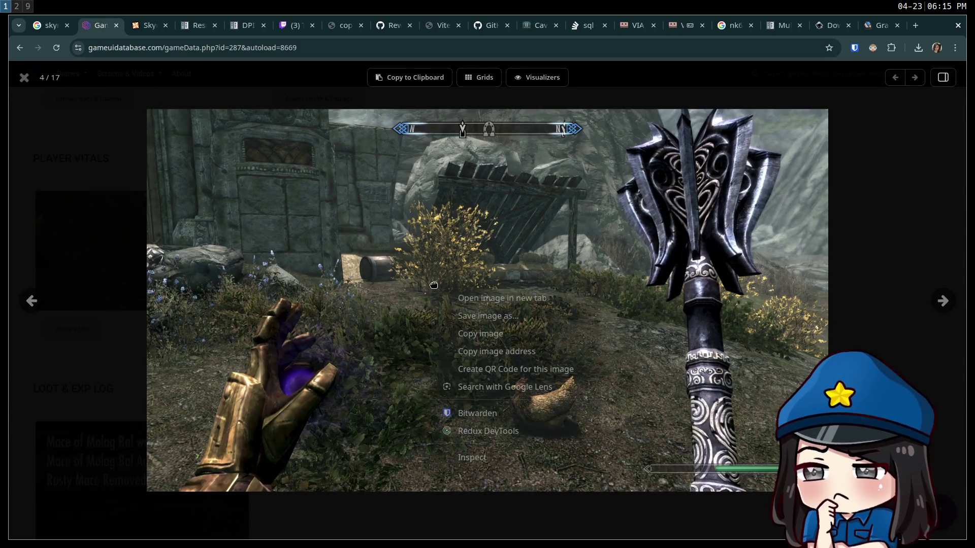
{"action": "left_click", "coordinate": [447, 334]}
{"action": "left_click", "coordinate": [879, 25]}
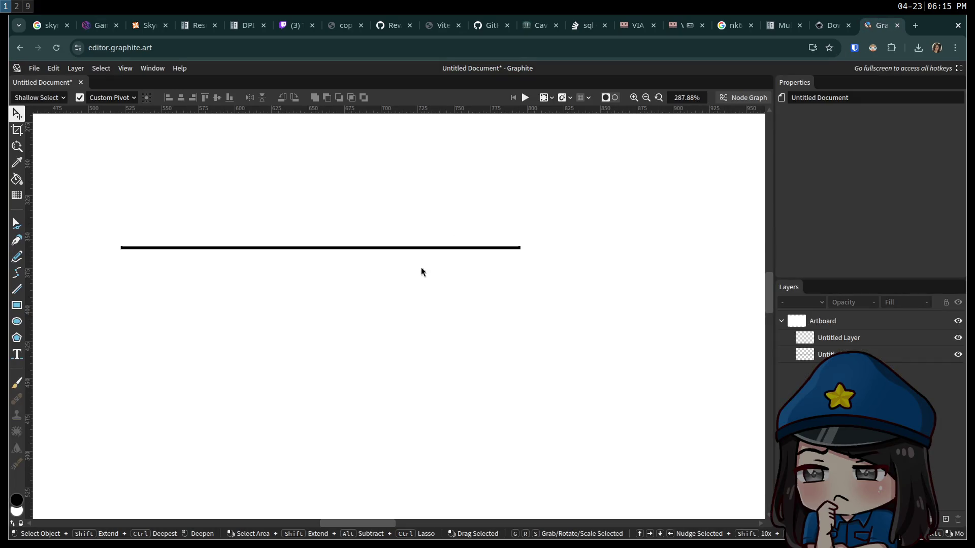
Paste the Skyrim screenshot into the document, then move and enlarge it
{"action": "key", "text": "ctrl+v"}
{"action": "scroll", "coordinate": [398, 320], "scroll_direction": "down", "scroll_amount": 5}
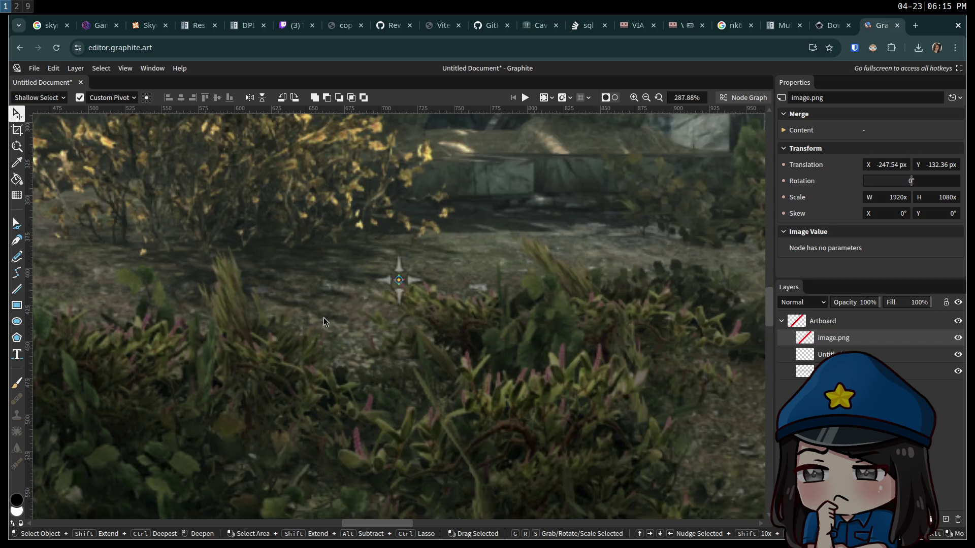
{"action": "scroll", "coordinate": [370, 320], "scroll_direction": "down", "scroll_amount": 10}
{"action": "scroll", "coordinate": [372, 316], "scroll_direction": "up", "scroll_amount": 3}
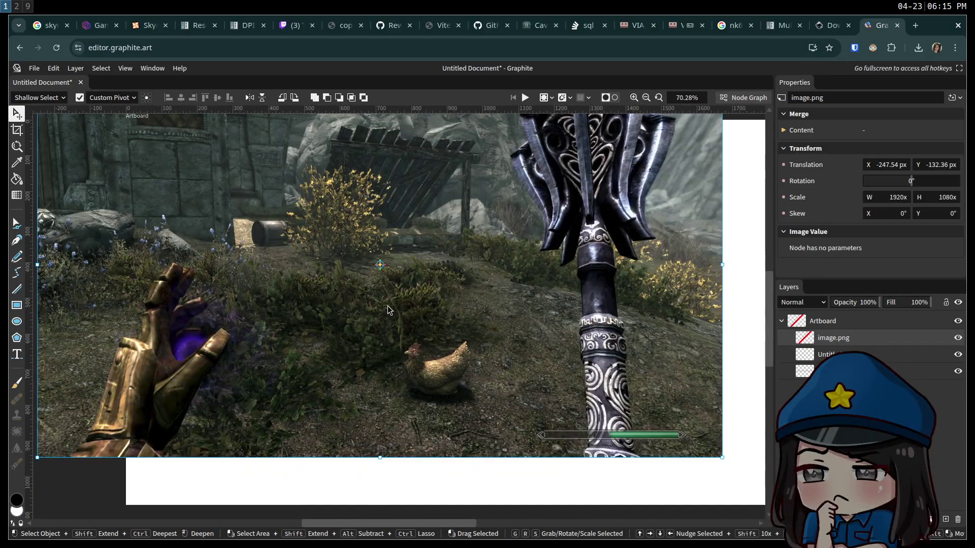
{"action": "mouse_move", "coordinate": [561, 389]}
{"action": "left_mouse_down"}
{"action": "mouse_move", "coordinate": [496, 295]}
{"action": "mouse_move", "coordinate": [431, 259]}
{"action": "mouse_move", "coordinate": [584, 381]}
{"action": "mouse_move", "coordinate": [673, 436]}
{"action": "mouse_move", "coordinate": [262, 175]}
{"action": "left_mouse_up"}
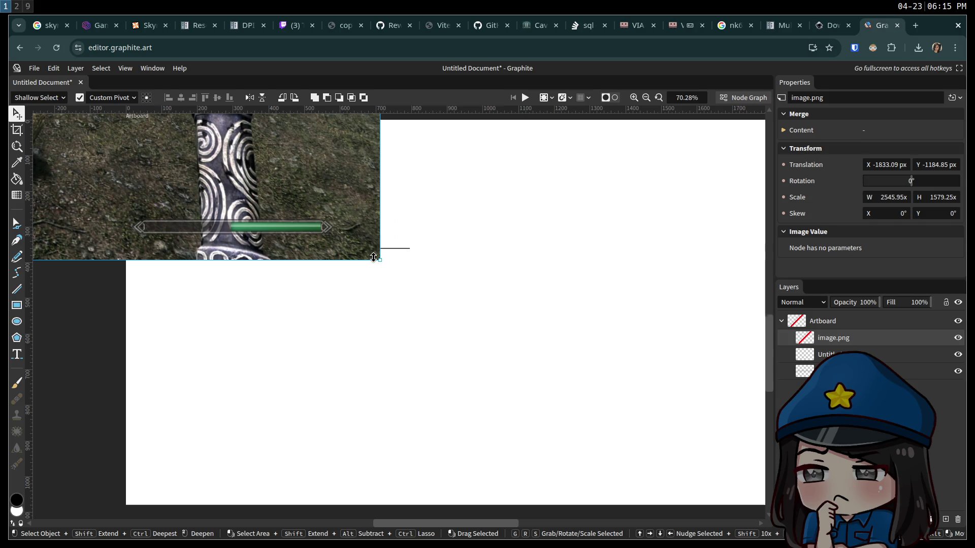
{"action": "left_click_drag", "start_coordinate": [379, 258], "coordinate": [499, 336]}
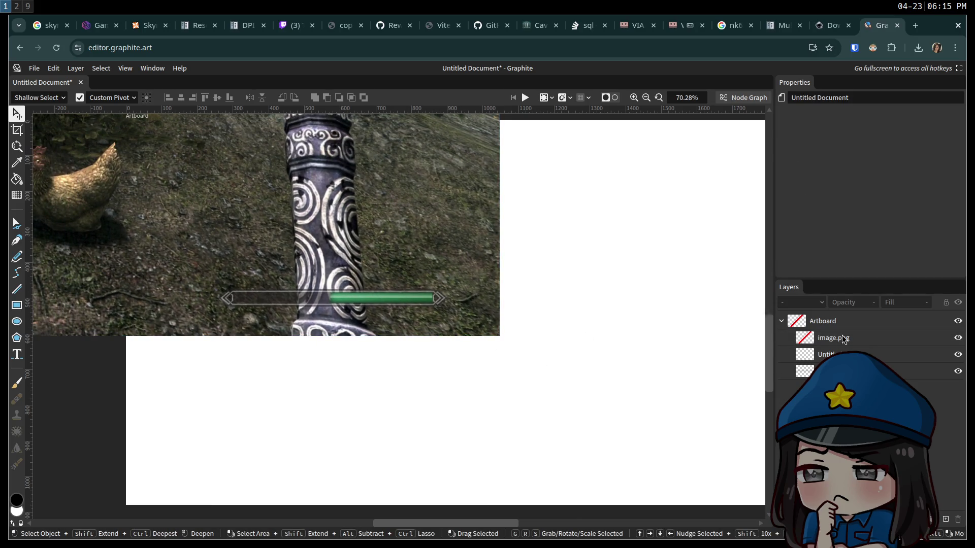
Put the line layer above the screenshot and stretch the line across the bar's top edge
{"action": "left_click_drag", "start_coordinate": [810, 369], "coordinate": [812, 331]}
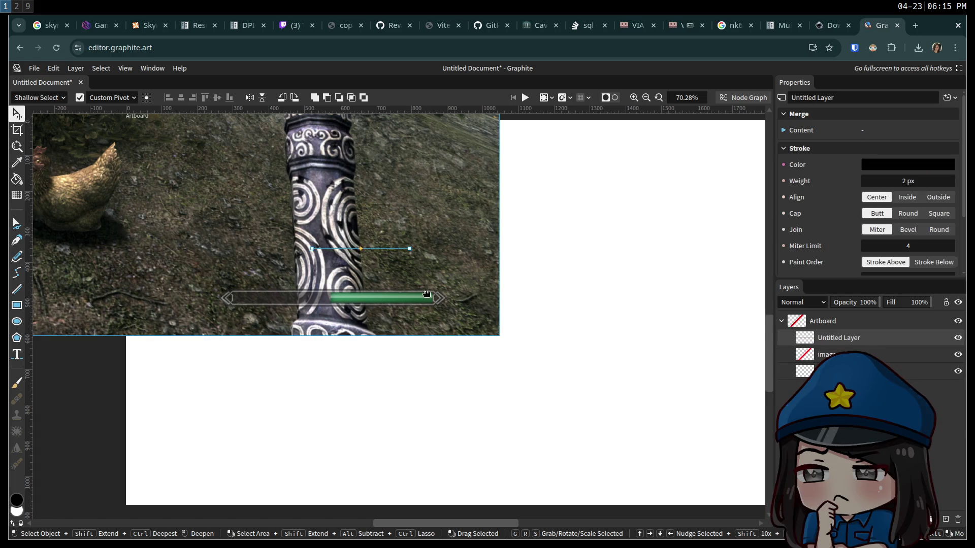
{"action": "scroll", "coordinate": [427, 294], "scroll_direction": "up", "scroll_amount": 3}
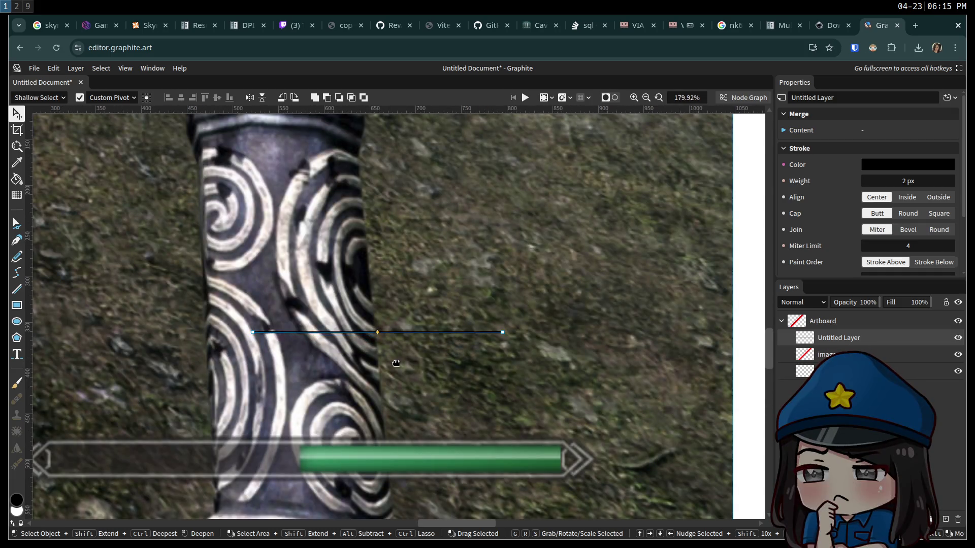
{"action": "mouse_move", "coordinate": [396, 363]}
{"action": "left_mouse_down"}
{"action": "mouse_move", "coordinate": [485, 272]}
{"action": "mouse_move", "coordinate": [469, 260]}
{"action": "mouse_move", "coordinate": [413, 352]}
{"action": "mouse_move", "coordinate": [396, 355]}
{"action": "left_mouse_up"}
{"action": "left_click_drag", "start_coordinate": [515, 351], "coordinate": [650, 358]}
{"action": "left_click_drag", "start_coordinate": [265, 351], "coordinate": [138, 360]}
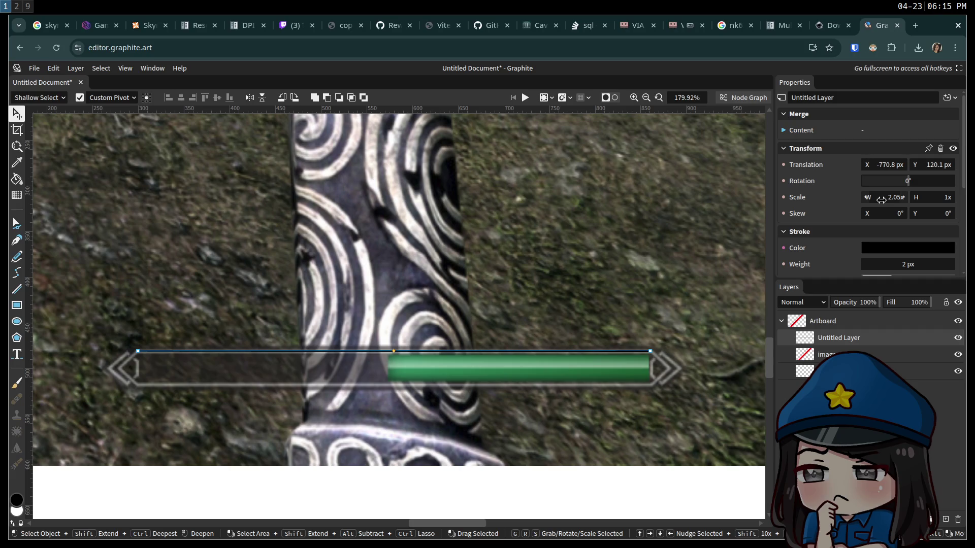
Try a horizontal scale of 4 and undo it, then raise the stroke weight to about 6.4 px
{"action": "left_click", "coordinate": [881, 200]}
{"action": "type", "text": "4"}
{"action": "key", "text": "Return"}
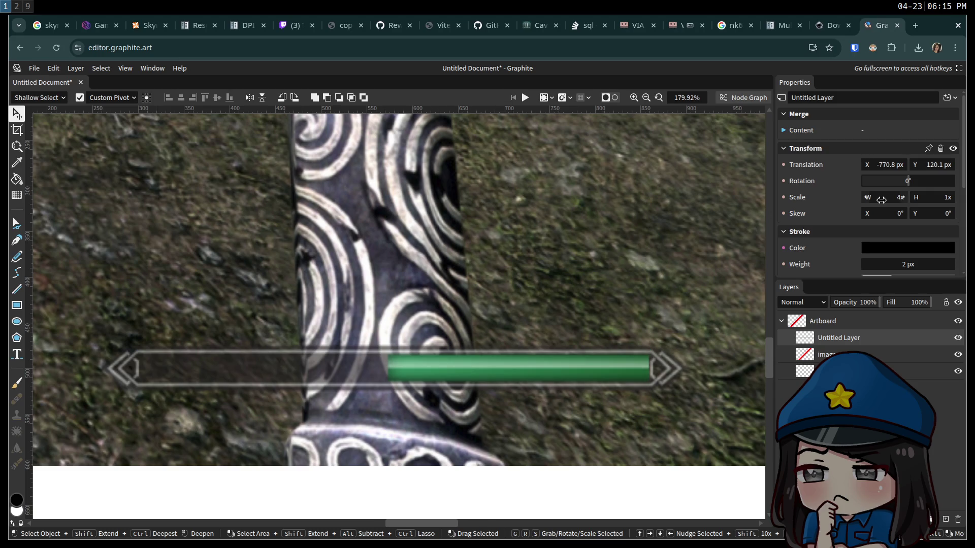
{"action": "key", "text": "ctrl+z"}
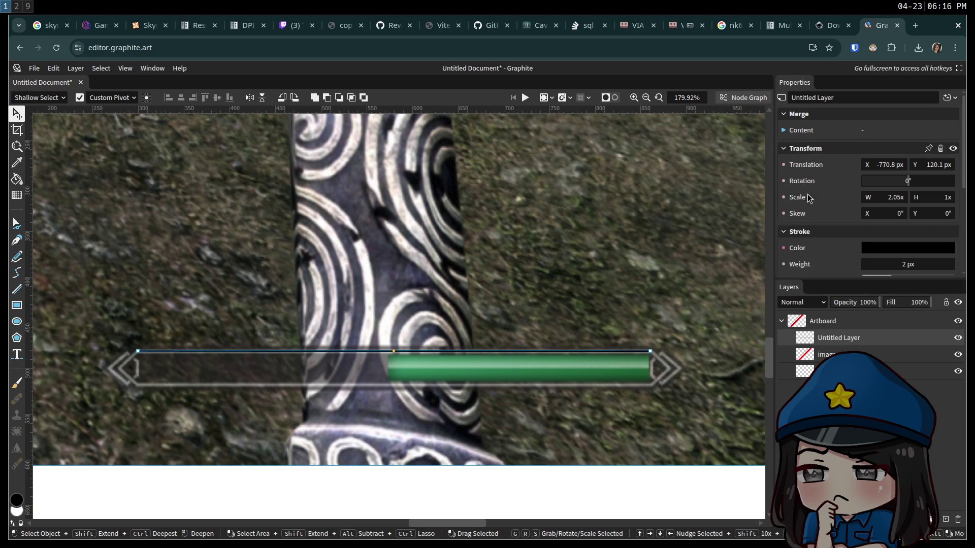
{"action": "left_click_drag", "start_coordinate": [893, 264], "coordinate": [916, 264]}
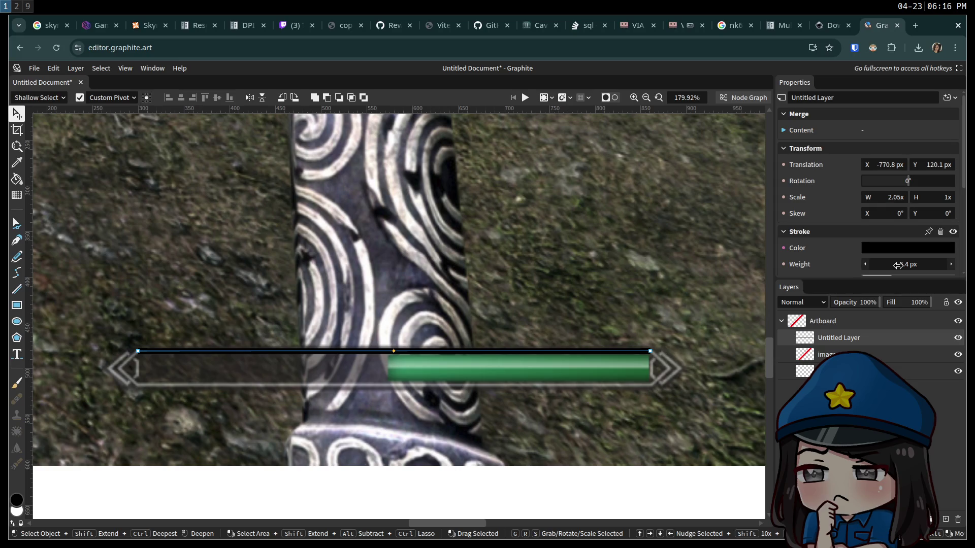
Set the line's stroke weight to 5 px
{"action": "left_click", "coordinate": [918, 267]}
{"action": "type", "text": "5"}
{"action": "key", "text": "Return"}
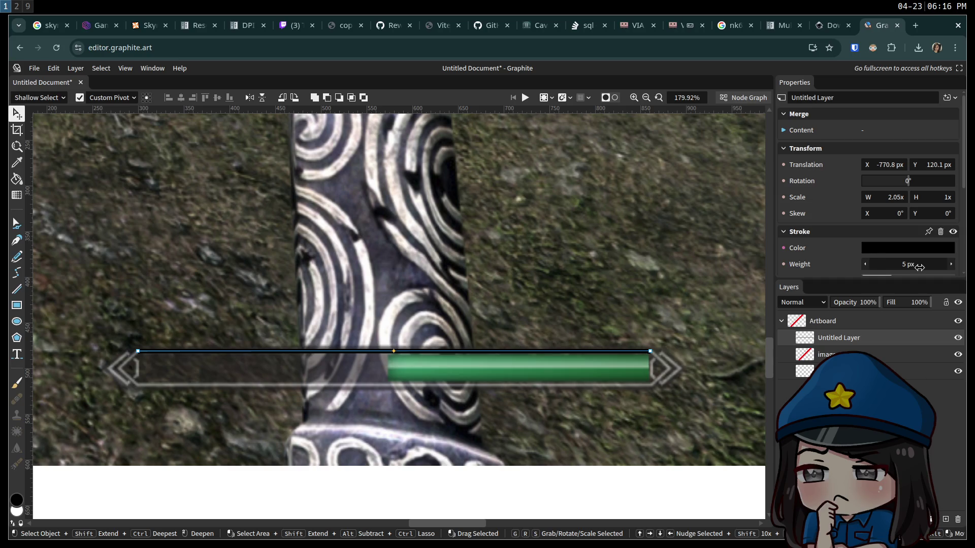
Change the stroke colour to light grey #c4c4c4 and duplicate the line
{"action": "left_click", "coordinate": [907, 248]}
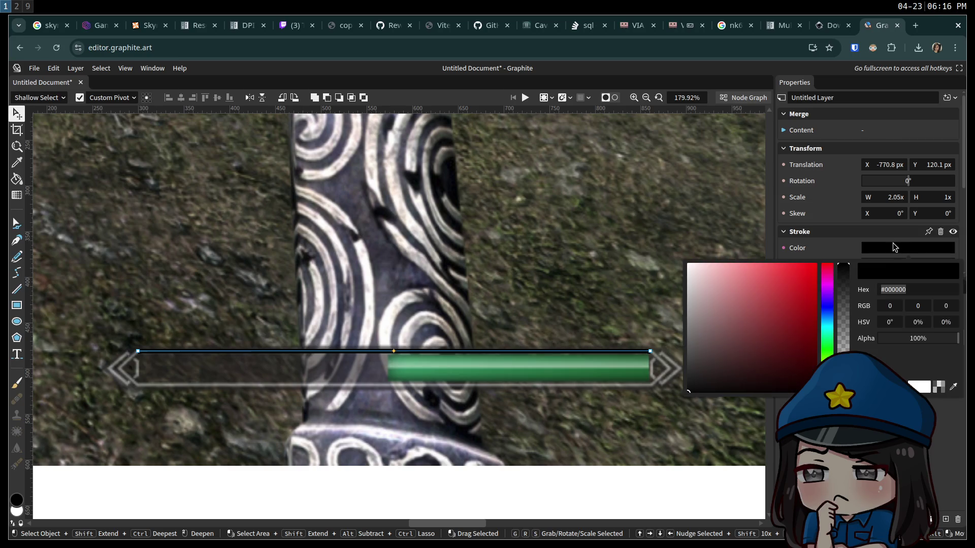
{"action": "left_click_drag", "start_coordinate": [733, 369], "coordinate": [646, 171]}
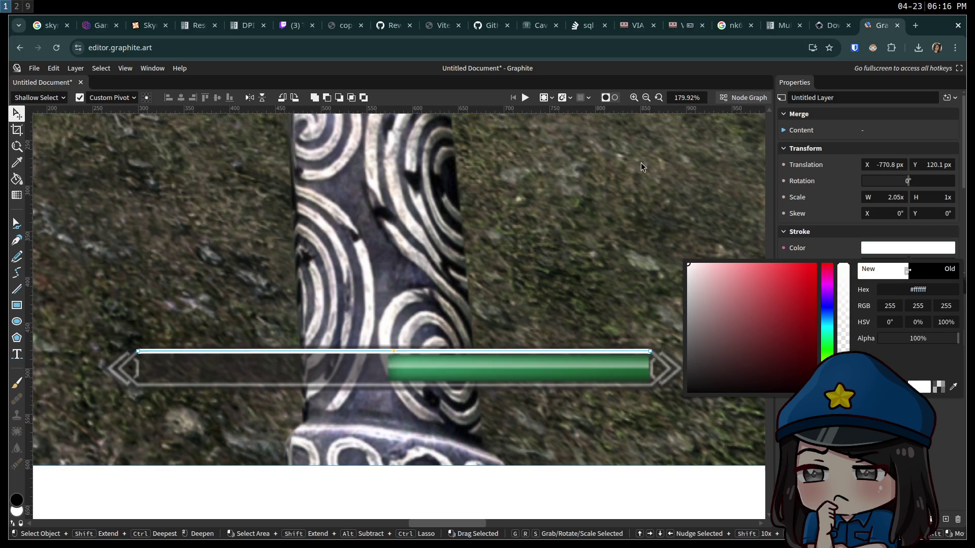
{"action": "left_click", "coordinate": [633, 158]}
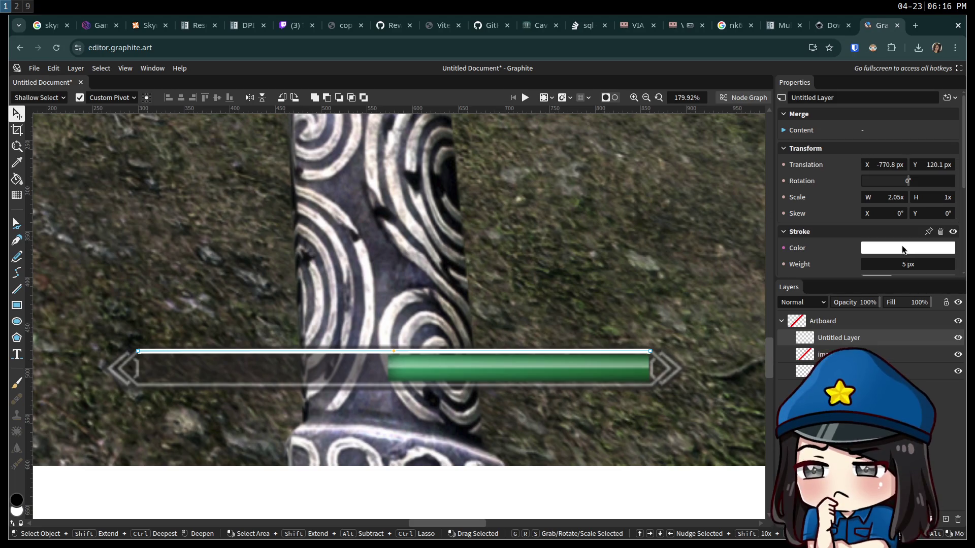
{"action": "left_click", "coordinate": [906, 252]}
{"action": "mouse_move", "coordinate": [782, 300]}
{"action": "left_mouse_down"}
{"action": "mouse_move", "coordinate": [681, 294]}
{"action": "mouse_move", "coordinate": [641, 305]}
{"action": "mouse_move", "coordinate": [614, 348]}
{"action": "mouse_move", "coordinate": [601, 296]}
{"action": "mouse_move", "coordinate": [596, 309]}
{"action": "mouse_move", "coordinate": [593, 285]}
{"action": "mouse_move", "coordinate": [575, 291]}
{"action": "left_mouse_up"}
{"action": "left_click", "coordinate": [574, 292]}
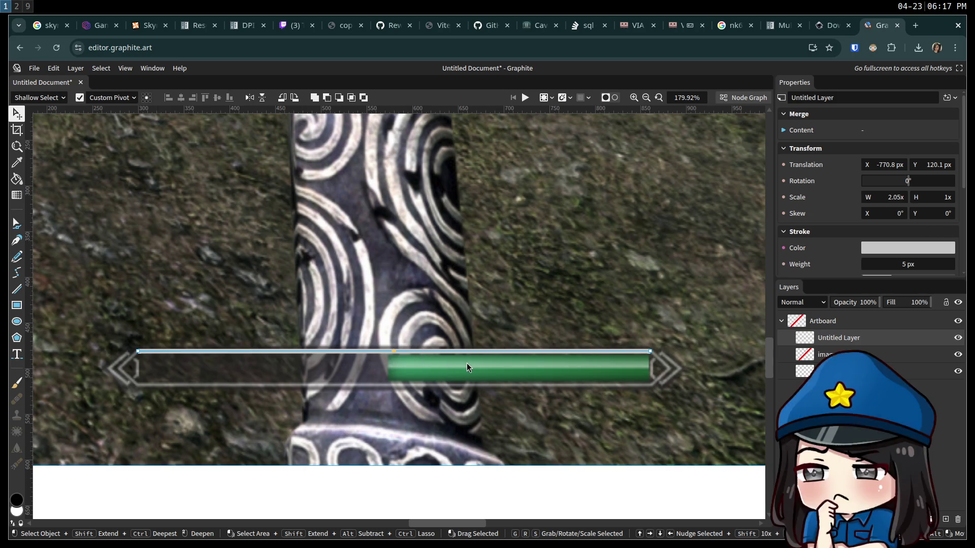
{"action": "key", "text": "ctrl+d"}
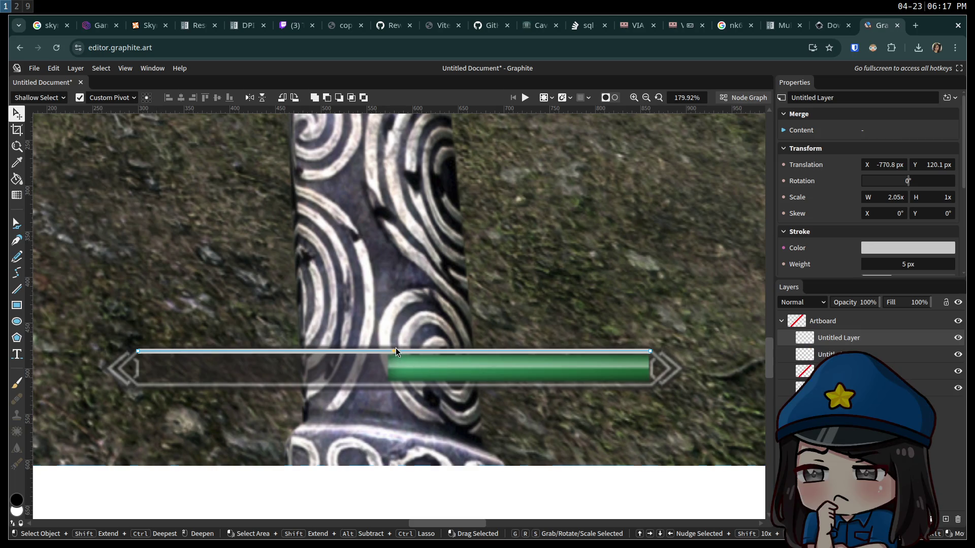
Move the copied line straight down onto the health bar's bottom edge
{"action": "key", "text": "g"}
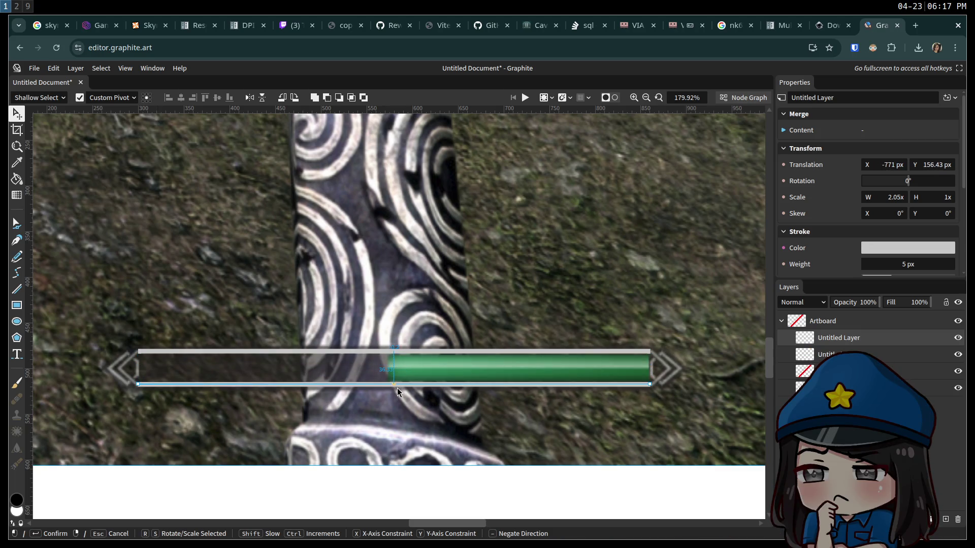
{"action": "key", "text": "z"}
{"action": "key", "text": "y"}
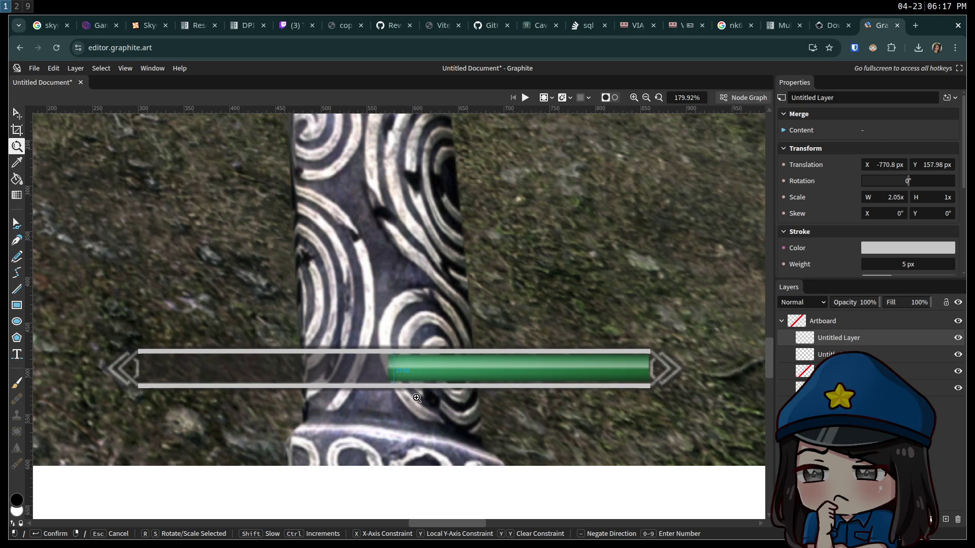
{"action": "left_click", "coordinate": [417, 398]}
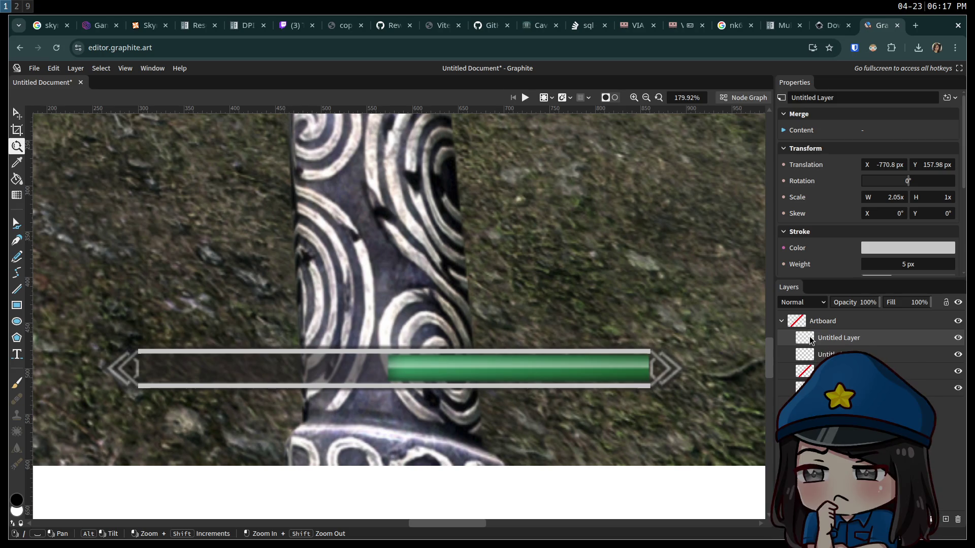
Set both the bottom and top lines to a 3 px stroke, then clear the selection
{"action": "left_click", "coordinate": [897, 264]}
{"action": "type", "text": "4"}
{"action": "key", "text": "Return"}
{"action": "left_click_drag", "start_coordinate": [917, 268], "coordinate": [909, 262]}
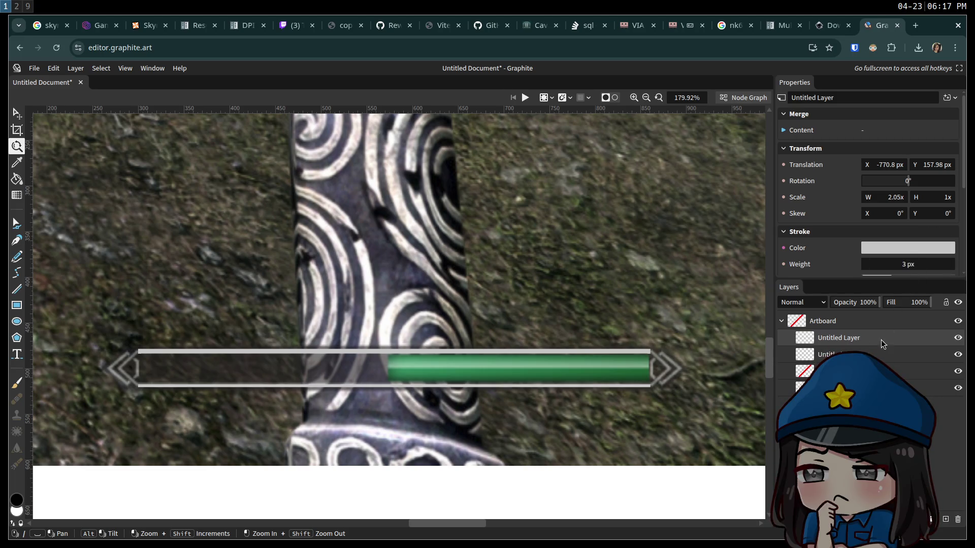
{"action": "left_click", "coordinate": [875, 355]}
{"action": "left_click", "coordinate": [907, 264]}
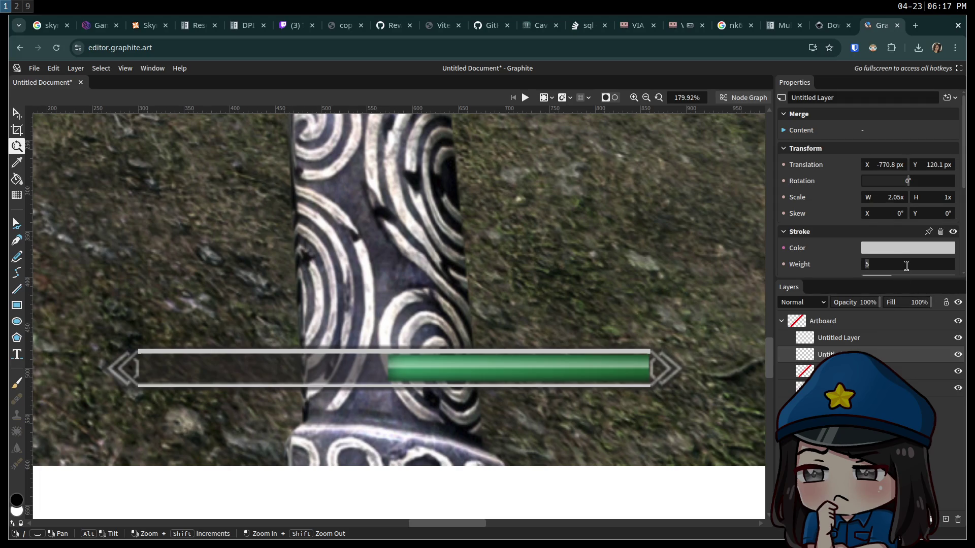
{"action": "key", "text": "Return"}
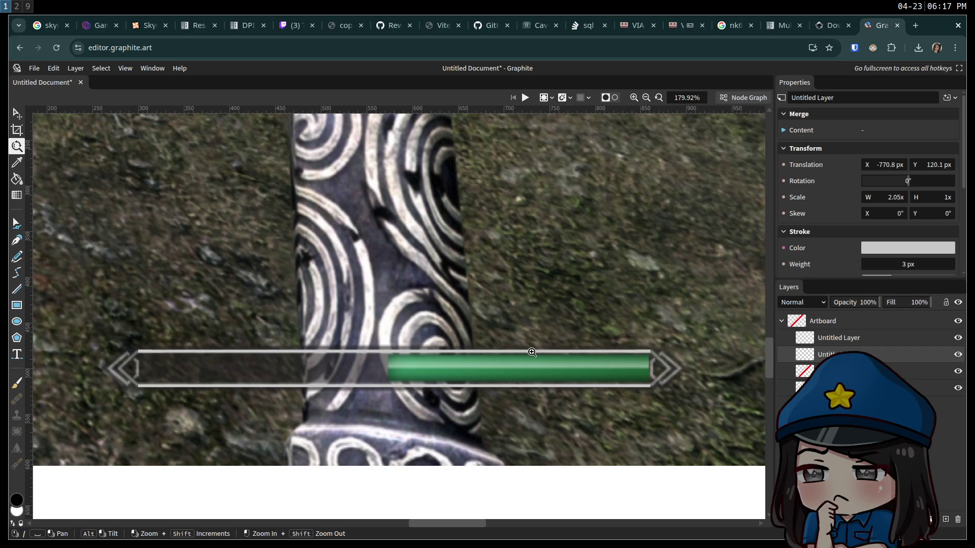
{"action": "left_click", "coordinate": [16, 114]}
{"action": "left_click", "coordinate": [223, 480]}
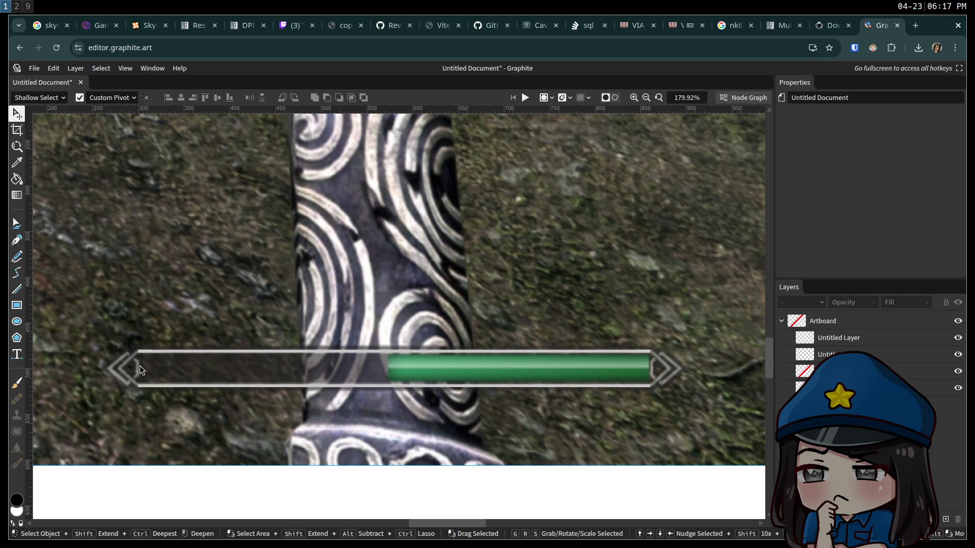
Zoom in on the health bar's pointed left end and select the bottom line
{"action": "scroll", "coordinate": [135, 366], "scroll_direction": "down", "scroll_amount": 1}
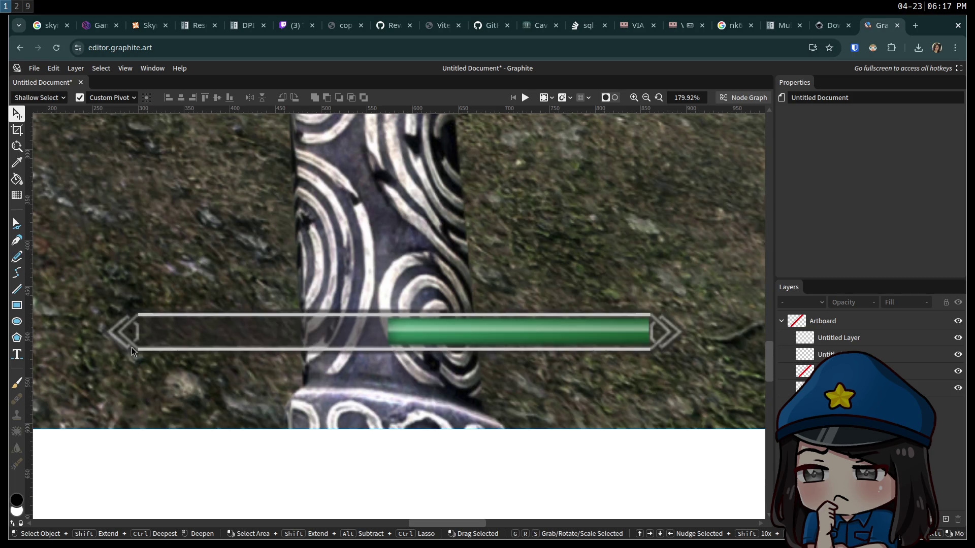
{"action": "scroll", "coordinate": [130, 333], "scroll_direction": "up", "scroll_amount": 3}
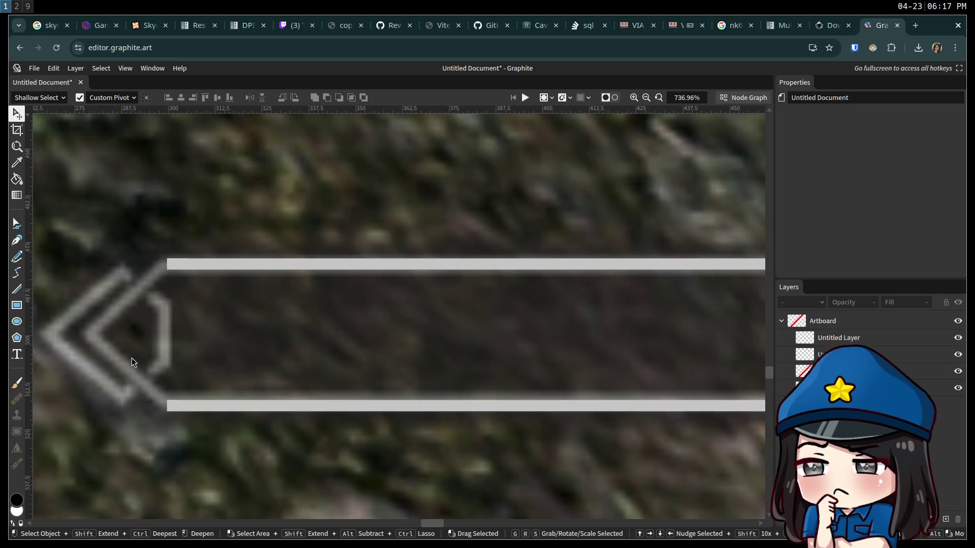
{"action": "left_click_drag", "start_coordinate": [132, 358], "coordinate": [406, 335]}
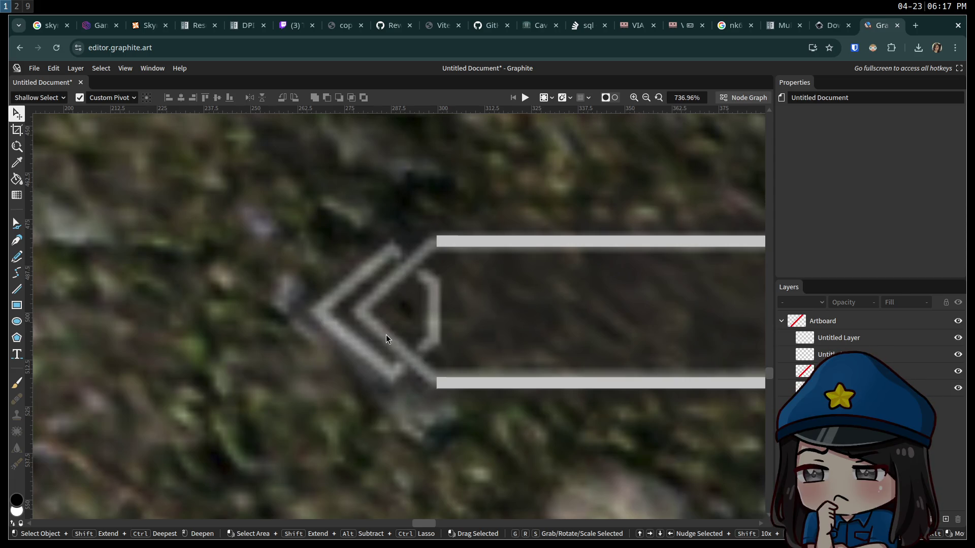
{"action": "left_click", "coordinate": [493, 384]}
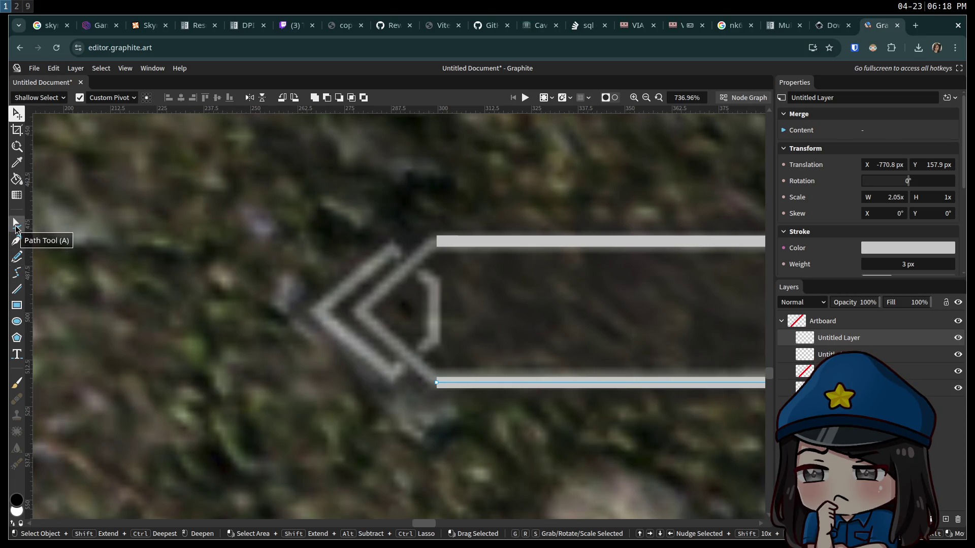
{"action": "left_click", "coordinate": [15, 225]}
{"action": "mouse_move", "coordinate": [436, 382]}
{"action": "left_mouse_down"}
{"action": "mouse_move", "coordinate": [410, 371]}
{"action": "mouse_move", "coordinate": [341, 295]}
{"action": "left_mouse_up"}
{"action": "key", "text": "ctrl+z"}
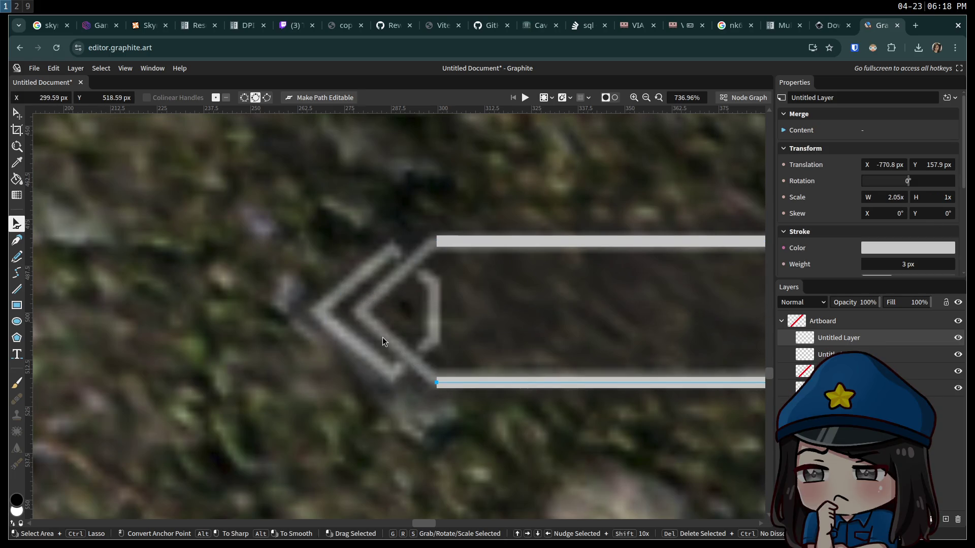
{"action": "left_click", "coordinate": [341, 98]}
{"action": "left_click_drag", "start_coordinate": [436, 383], "coordinate": [389, 342]}
{"action": "key", "text": "ctrl+z"}
{"action": "left_click", "coordinate": [385, 331]}
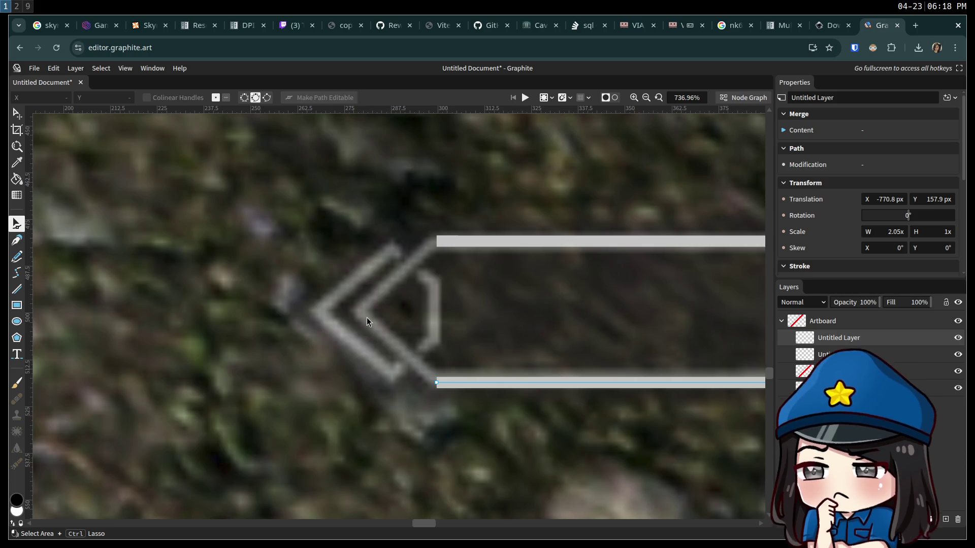
{"action": "key", "text": "i"}
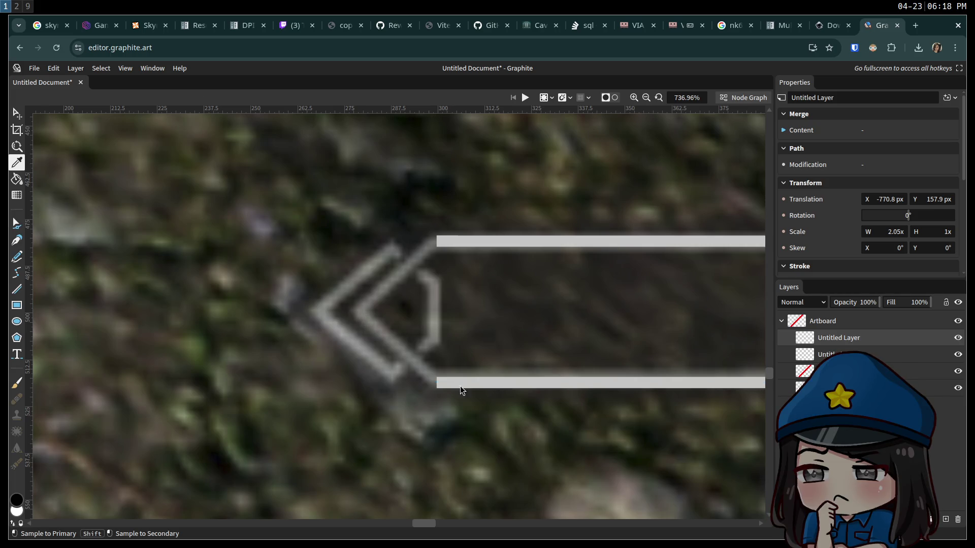
{"action": "key", "text": "a"}
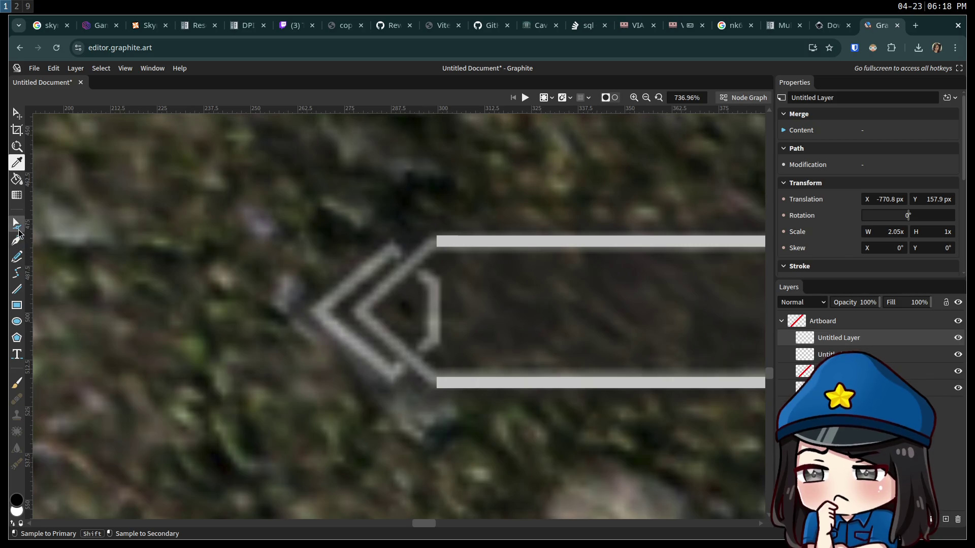
{"action": "key", "text": "f"}
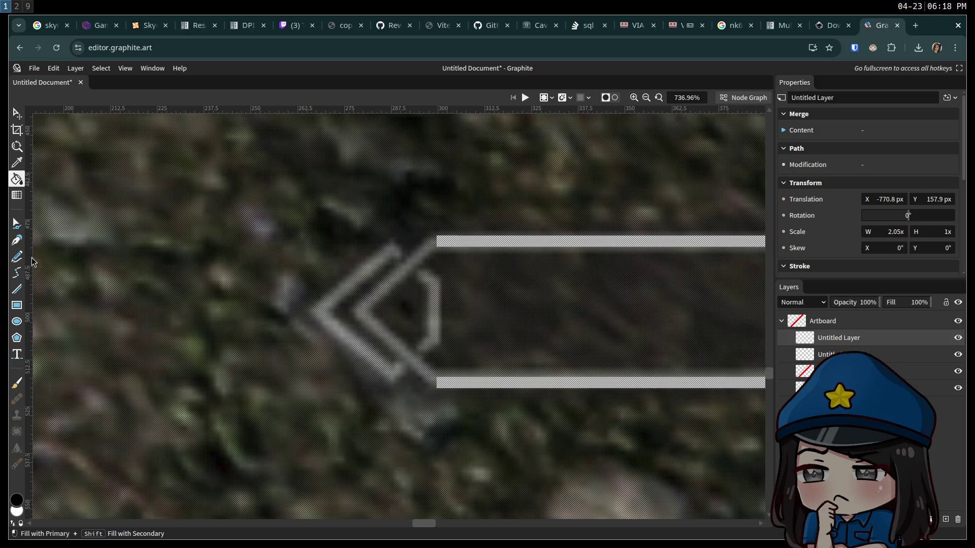
{"action": "key", "text": "a"}
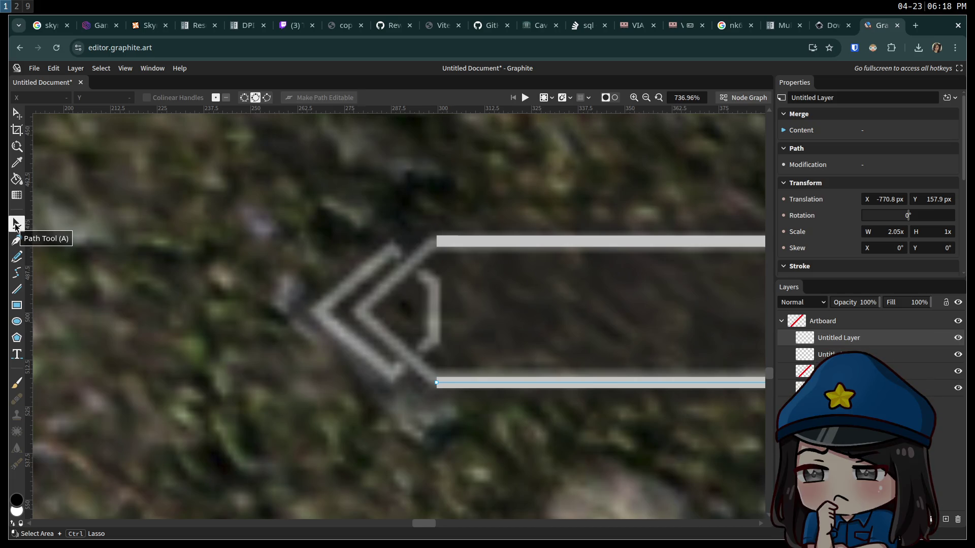
{"action": "scroll", "coordinate": [437, 349], "scroll_direction": "down", "scroll_amount": 3}
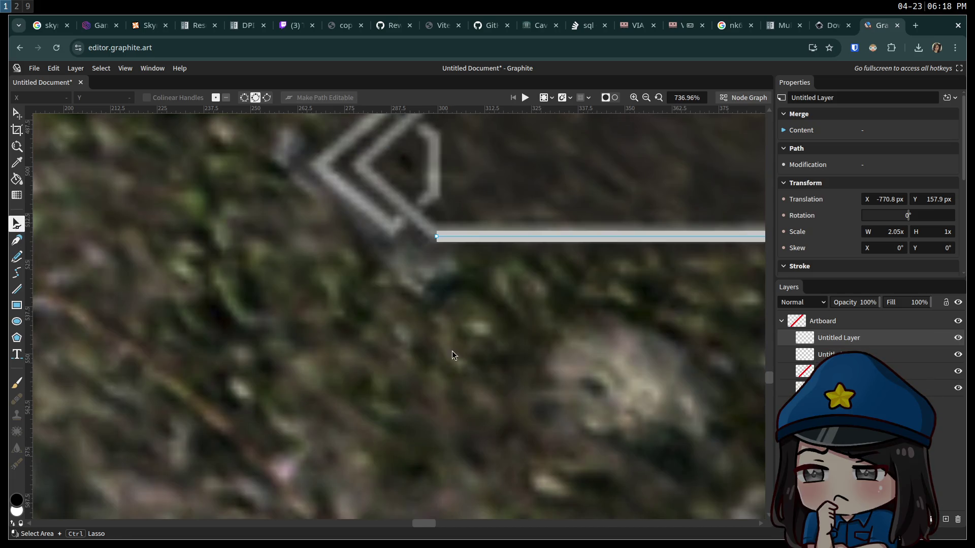
{"action": "scroll", "coordinate": [517, 333], "scroll_direction": "down", "scroll_amount": 5, "text": "ctrl"}
{"action": "scroll", "coordinate": [517, 333], "scroll_direction": "right", "scroll_amount": 5}
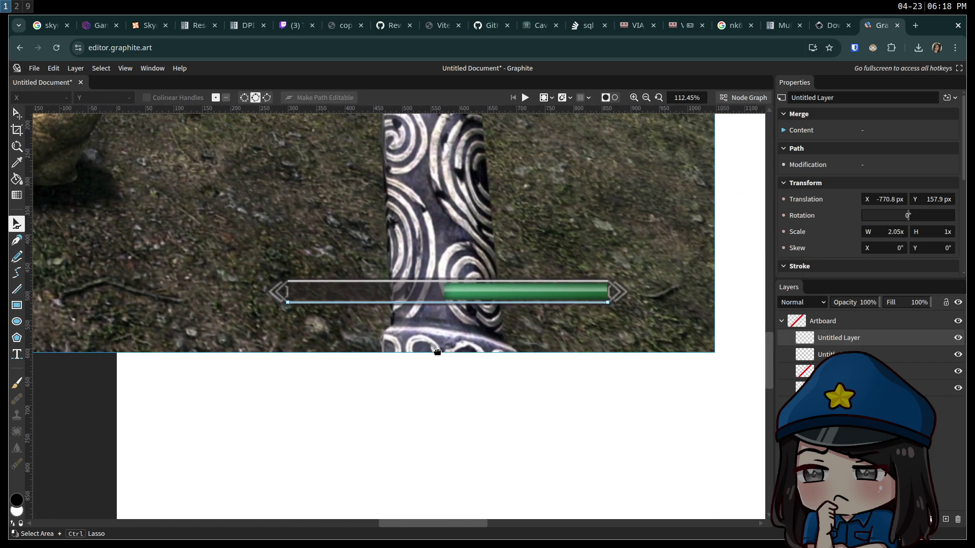
{"action": "scroll", "coordinate": [438, 358], "scroll_direction": "left", "scroll_amount": 4}
{"action": "scroll", "coordinate": [438, 358], "scroll_direction": "up", "scroll_amount": 2}
{"action": "scroll", "coordinate": [440, 362], "scroll_direction": "up", "scroll_amount": 6, "text": "ctrl"}
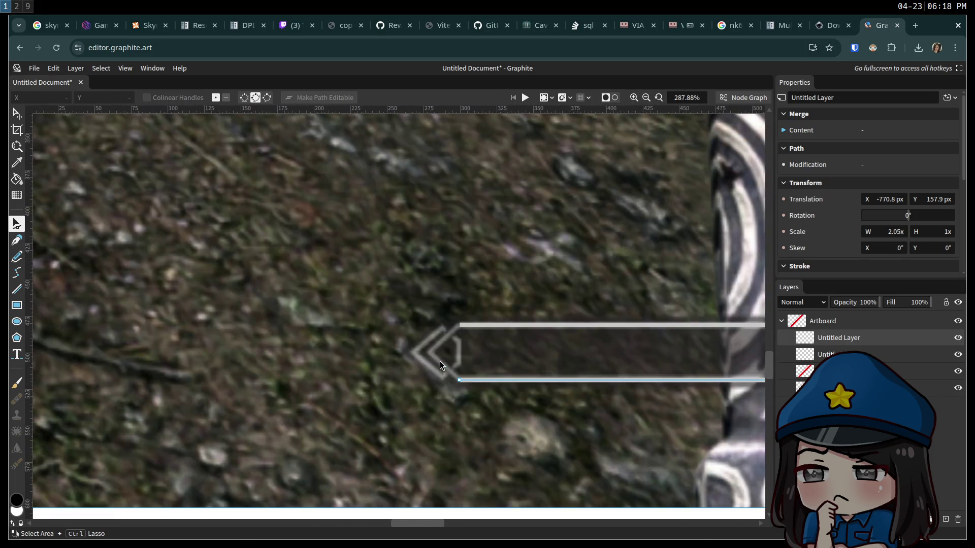
{"action": "key", "text": "ctrl+a"}
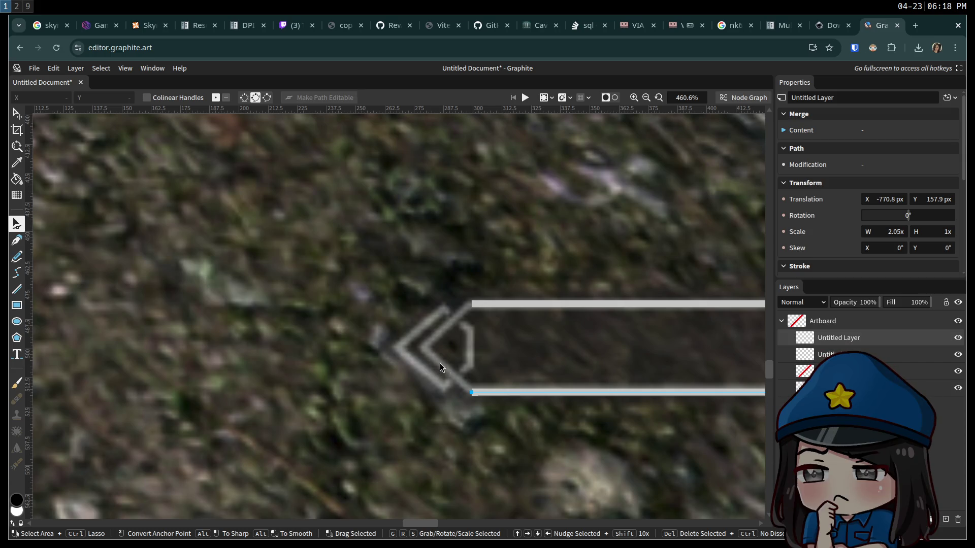
{"action": "key", "text": "e"}
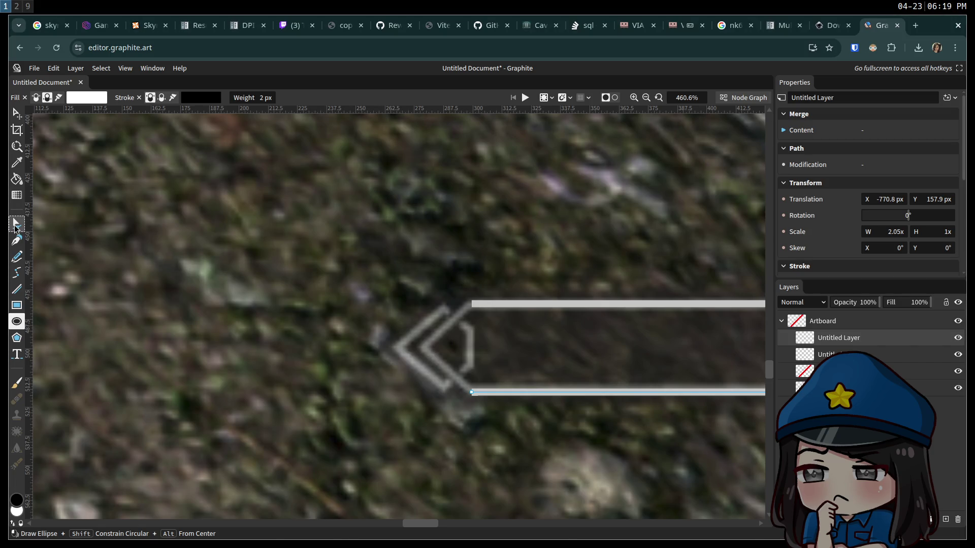
{"action": "left_click", "coordinate": [17, 224]}
{"action": "left_click", "coordinate": [471, 390]}
{"action": "left_click_drag", "start_coordinate": [470, 392], "coordinate": [446, 373]}
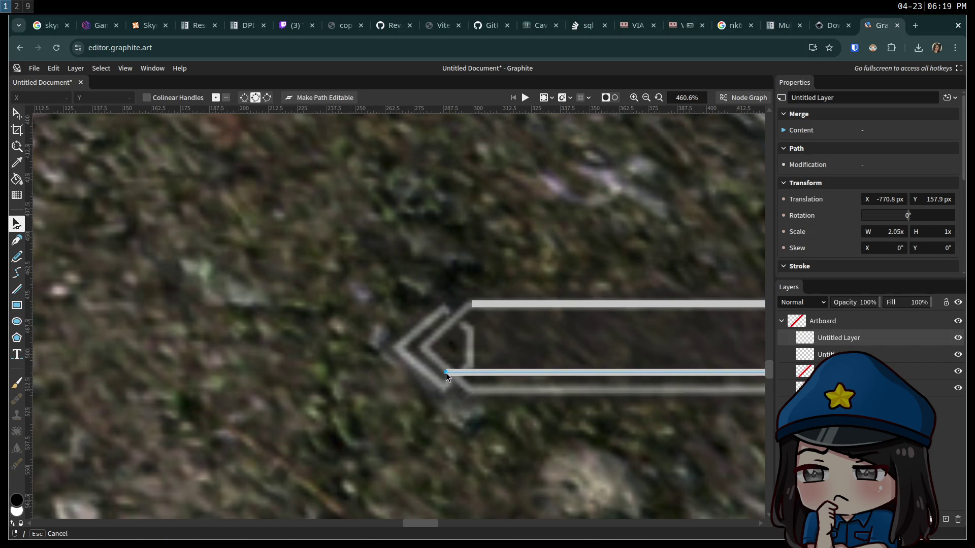
{"action": "key", "text": "ctrl+z"}
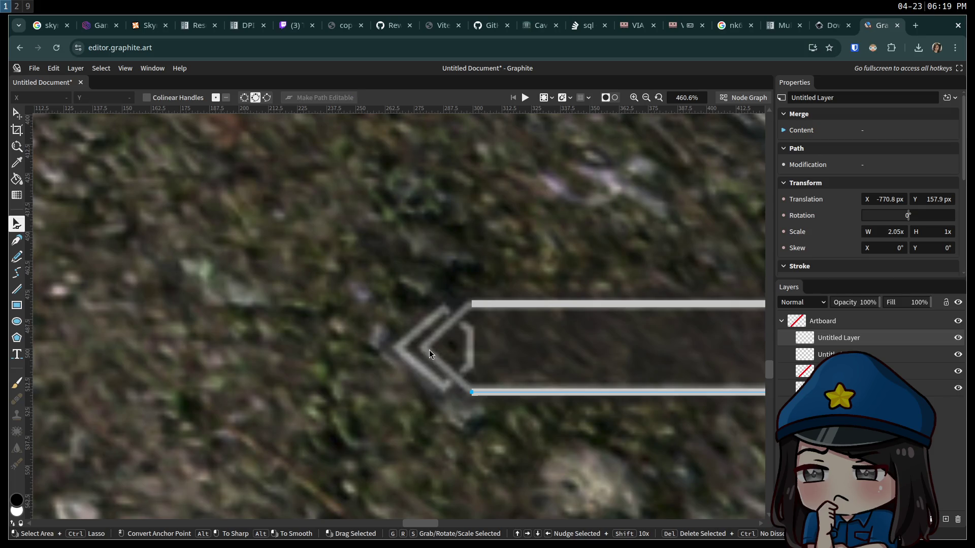
{"action": "left_click_drag", "start_coordinate": [471, 392], "coordinate": [428, 348]}
{"action": "key", "text": "ctrl+z"}
{"action": "mouse_move", "coordinate": [469, 391]}
{"action": "left_mouse_down"}
{"action": "mouse_move", "coordinate": [303, 262]}
{"action": "mouse_move", "coordinate": [148, 169]}
{"action": "mouse_move", "coordinate": [38, 200]}
{"action": "mouse_move", "coordinate": [567, 281]}
{"action": "mouse_move", "coordinate": [385, 269]}
{"action": "left_mouse_up"}
{"action": "key", "text": "ctrl+z"}
{"action": "key", "text": "ctrl+z"}
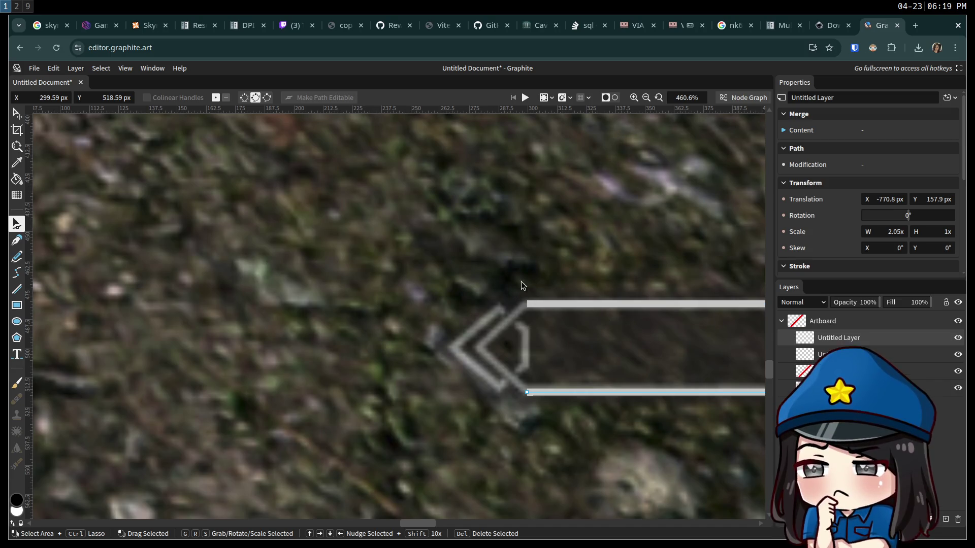
{"action": "left_click", "coordinate": [373, 293]}
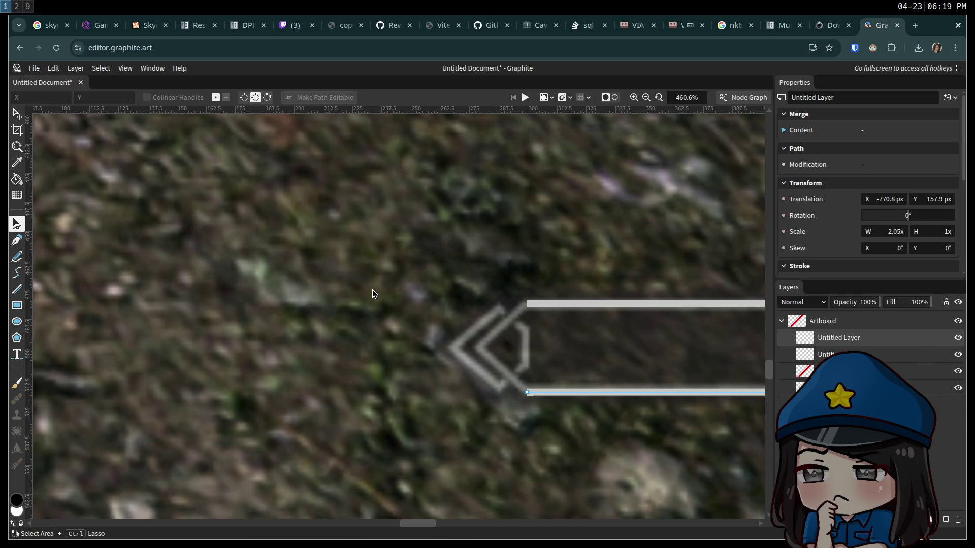
{"action": "left_click", "coordinate": [267, 299]}
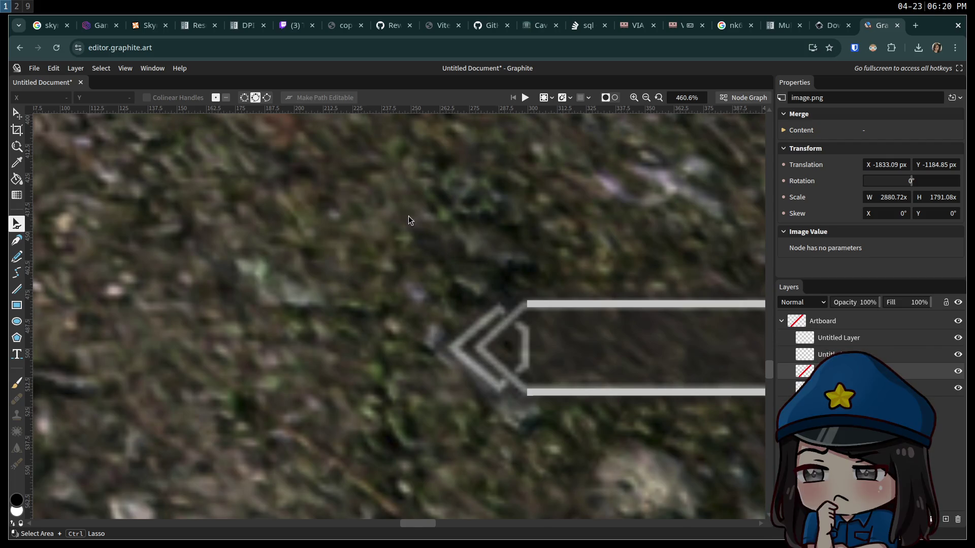
{"action": "left_click_drag", "start_coordinate": [137, 217], "coordinate": [407, 258]}
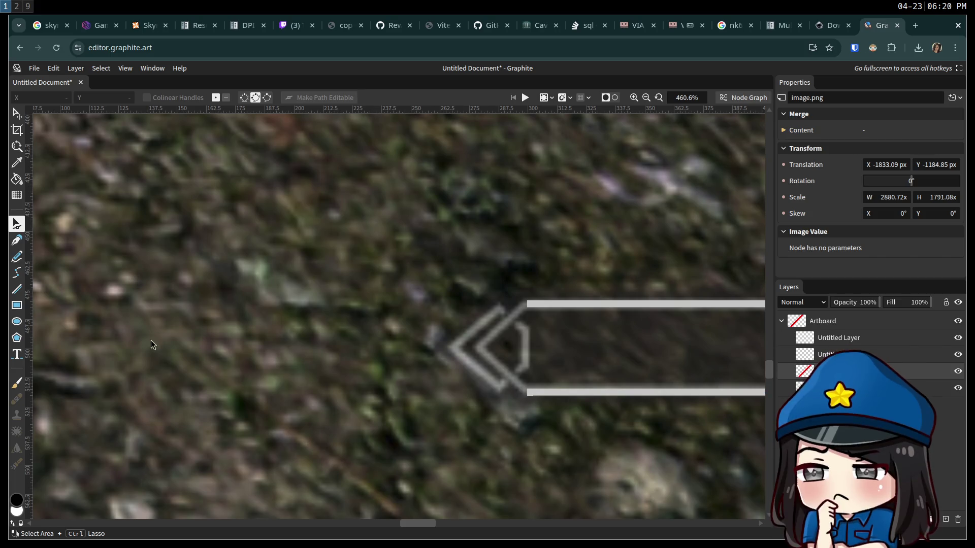
{"action": "left_click", "coordinate": [18, 339]}
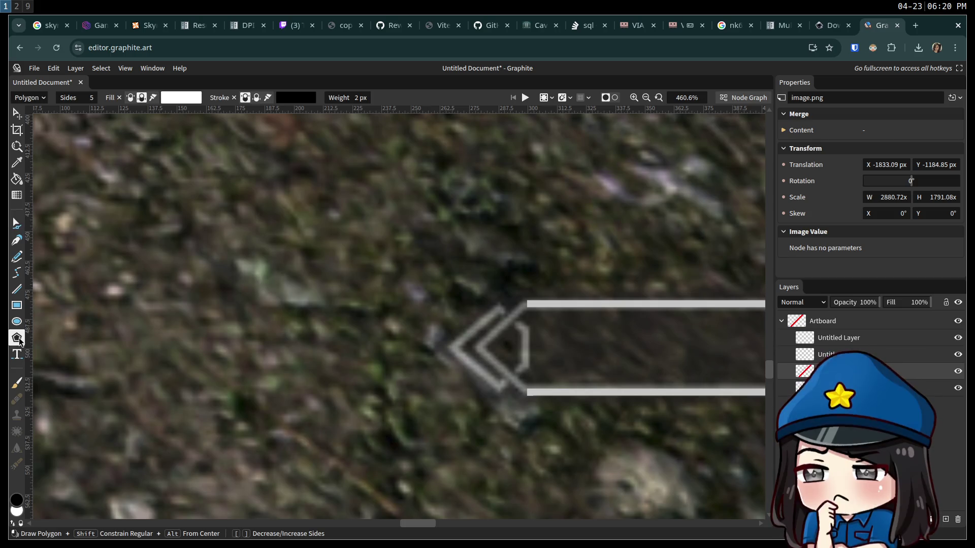
{"action": "mouse_move", "coordinate": [190, 251]}
{"action": "left_mouse_down"}
{"action": "mouse_move", "coordinate": [318, 359]}
{"action": "mouse_move", "coordinate": [325, 398]}
{"action": "left_mouse_up"}
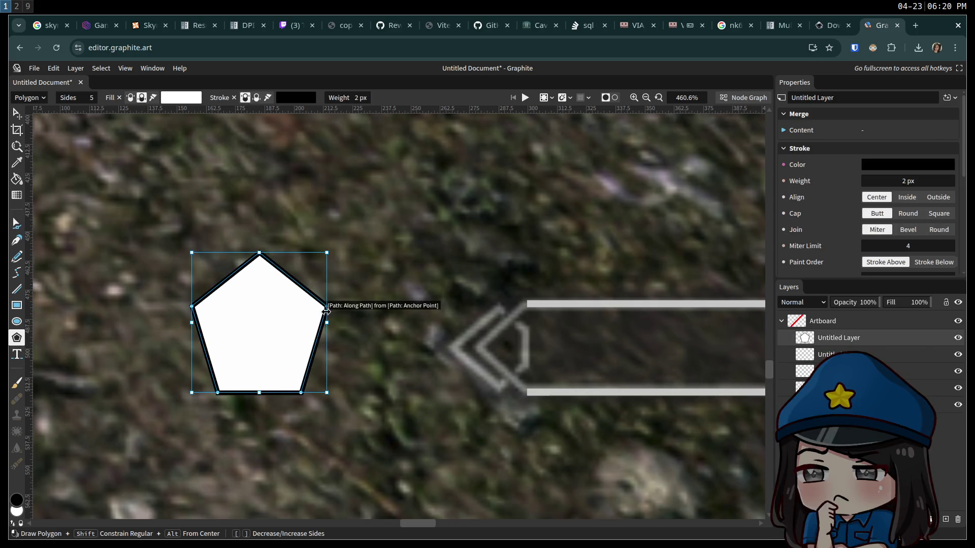
{"action": "mouse_move", "coordinate": [327, 308]}
{"action": "left_mouse_down"}
{"action": "mouse_move", "coordinate": [358, 299]}
{"action": "mouse_move", "coordinate": [336, 312]}
{"action": "mouse_move", "coordinate": [356, 327]}
{"action": "mouse_move", "coordinate": [372, 318]}
{"action": "left_mouse_up"}
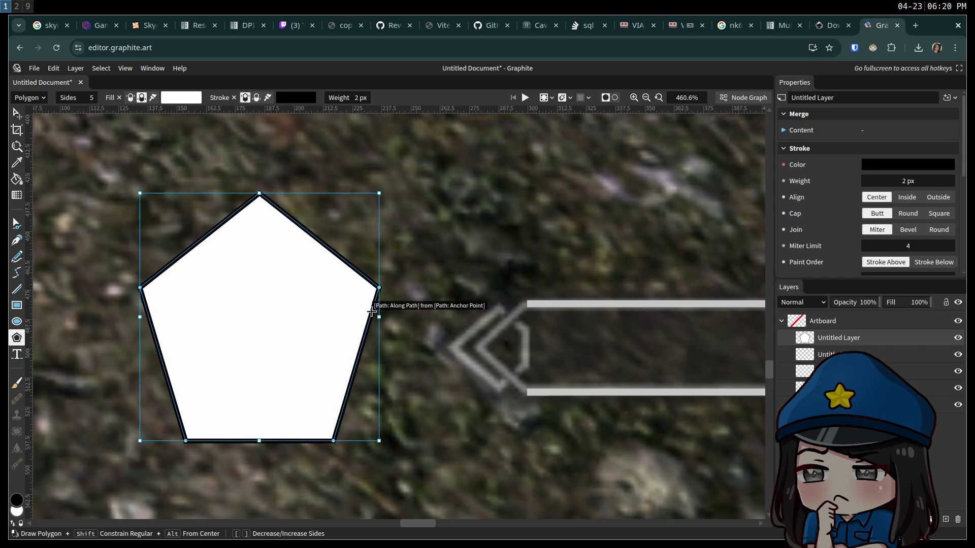
{"action": "key", "text": "ctrl+z"}
{"action": "key", "text": "ctrl+z"}
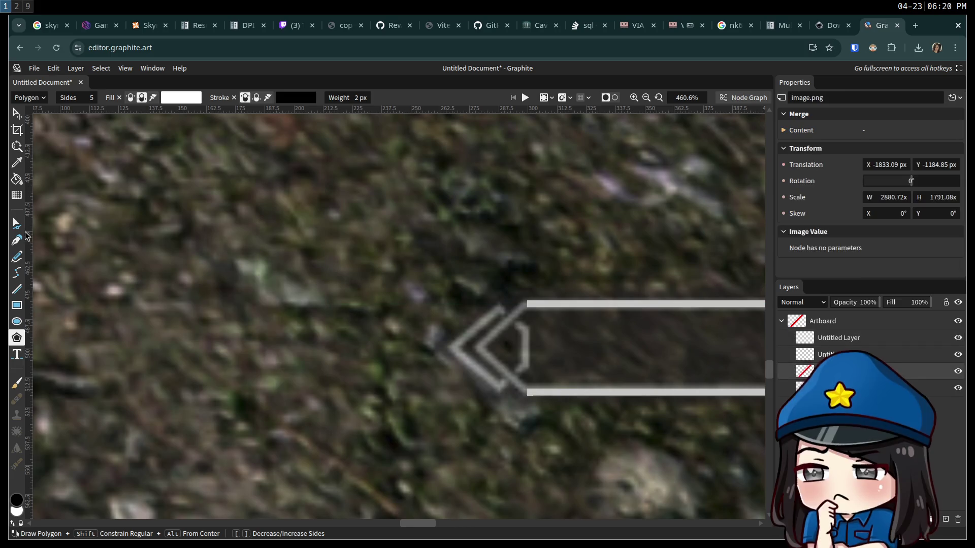
{"action": "left_click", "coordinate": [17, 228]}
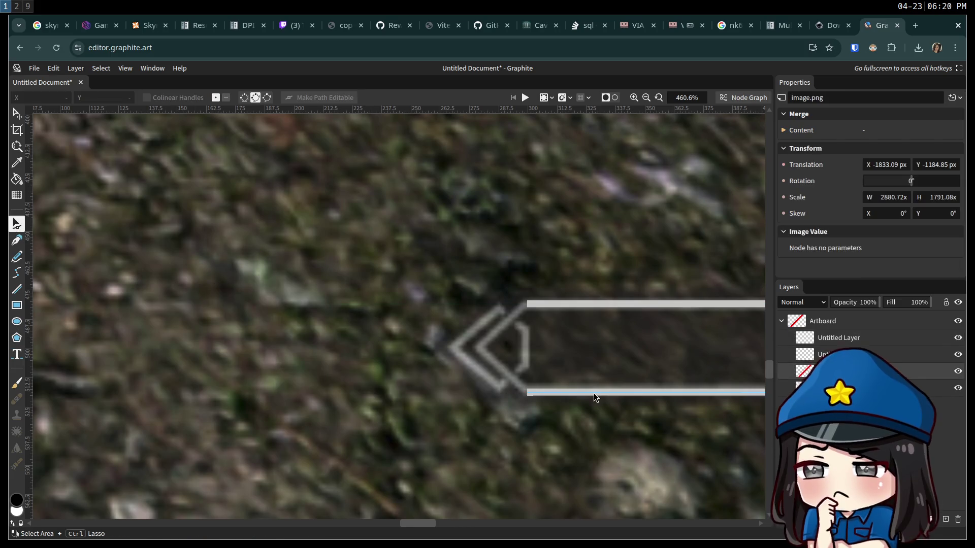
Select the lower frame line and try moving its left endpoint, then undo and cancel
{"action": "left_click", "coordinate": [18, 114]}
{"action": "left_click", "coordinate": [629, 393]}
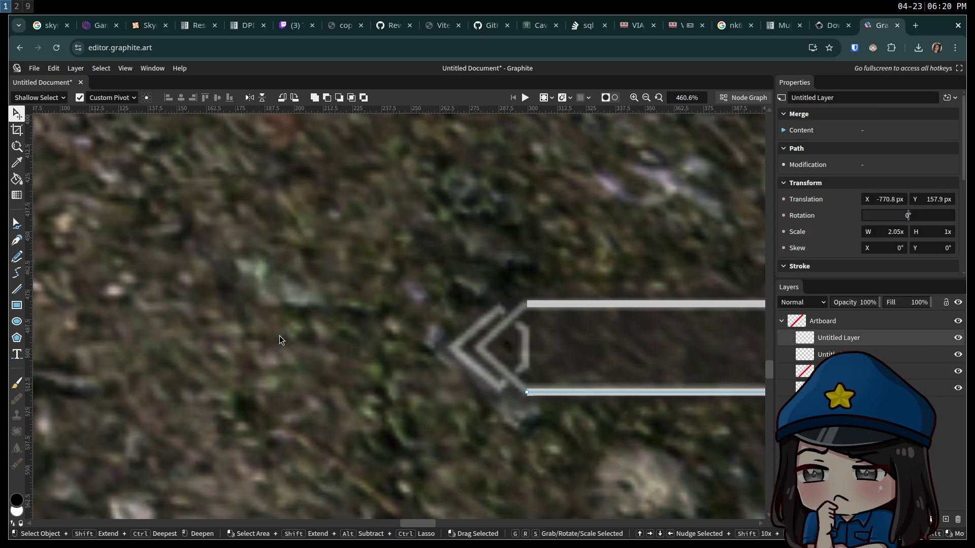
{"action": "left_click", "coordinate": [17, 225]}
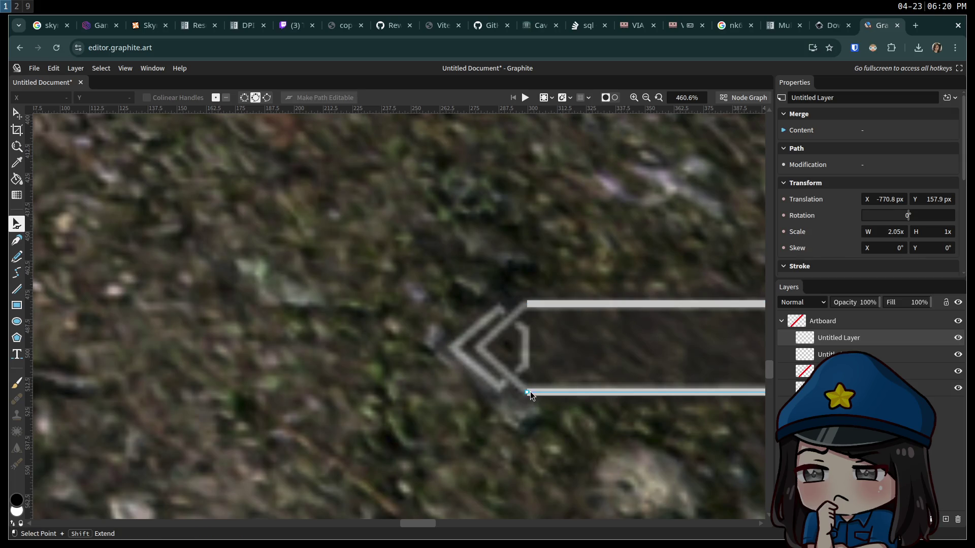
{"action": "mouse_move", "coordinate": [526, 392]}
{"action": "left_mouse_down"}
{"action": "mouse_move", "coordinate": [409, 310]}
{"action": "mouse_move", "coordinate": [236, 294]}
{"action": "mouse_move", "coordinate": [180, 276]}
{"action": "left_mouse_up"}
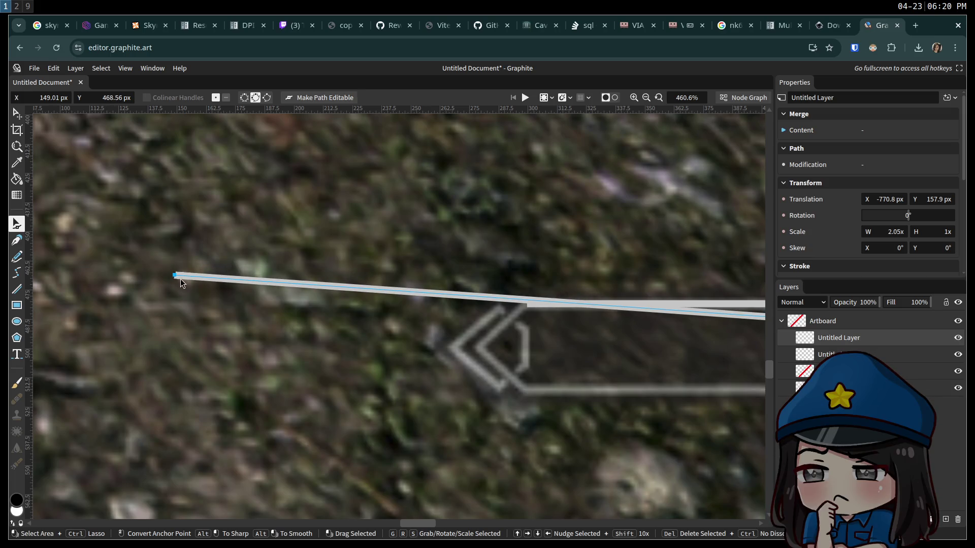
{"action": "key", "text": "ctrl+z"}
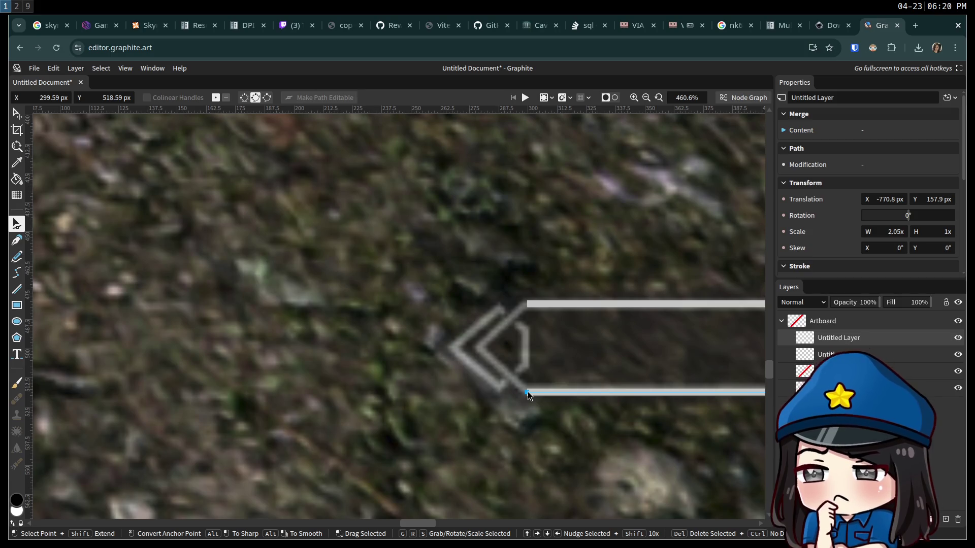
{"action": "mouse_move", "coordinate": [528, 391]}
{"action": "left_mouse_down"}
{"action": "mouse_move", "coordinate": [479, 360]}
{"action": "mouse_move", "coordinate": [508, 368]}
{"action": "left_mouse_up"}
{"action": "key", "text": "Escape"}
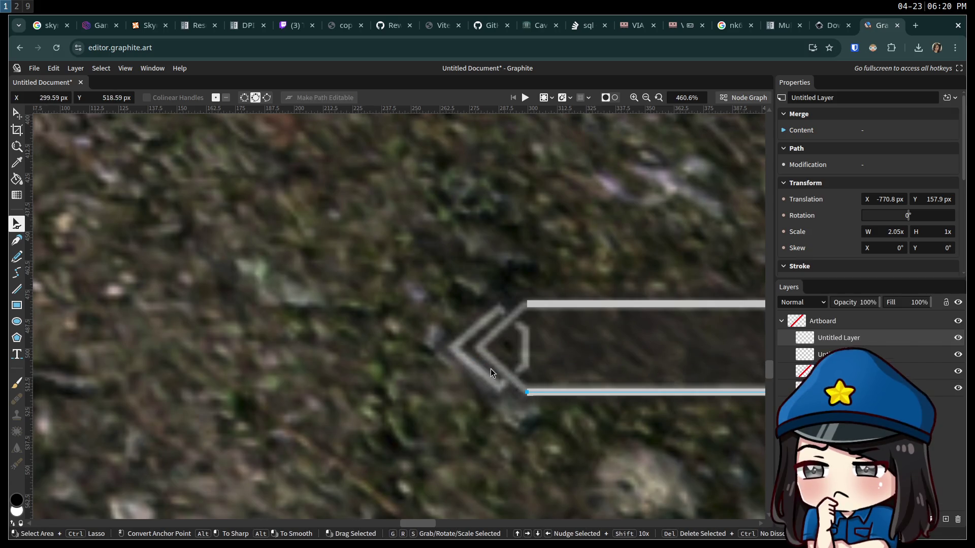
Pan the canvas and bring up the node graph
{"action": "mouse_move", "coordinate": [417, 524]}
{"action": "left_mouse_down"}
{"action": "mouse_move", "coordinate": [483, 523]}
{"action": "mouse_move", "coordinate": [426, 523]}
{"action": "left_mouse_up"}
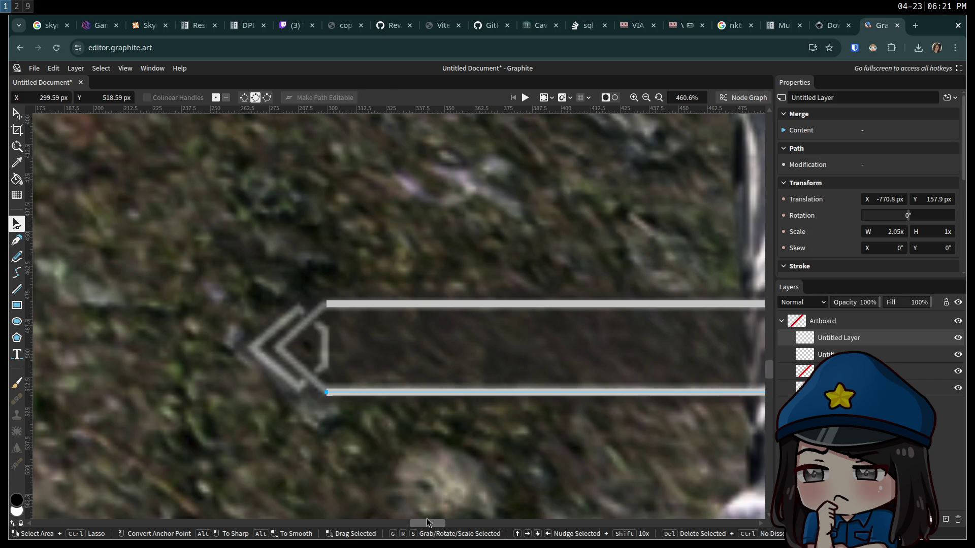
{"action": "left_click_drag", "start_coordinate": [427, 519], "coordinate": [422, 513]}
{"action": "left_click", "coordinate": [744, 98]}
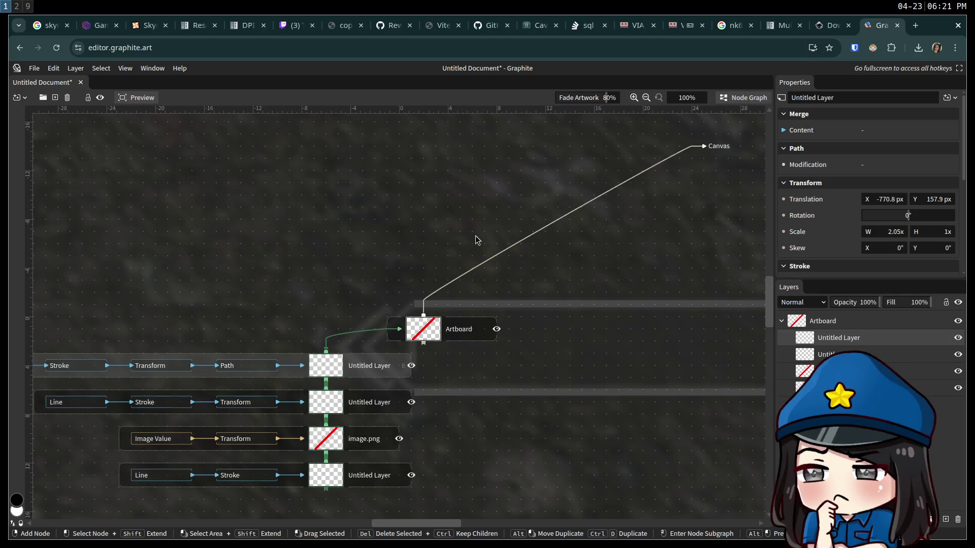
Find and inspect the top layer's Line node, then go back to the canvas
{"action": "mouse_move", "coordinate": [325, 285]}
{"action": "left_mouse_down"}
{"action": "mouse_move", "coordinate": [378, 235]}
{"action": "mouse_move", "coordinate": [473, 220]}
{"action": "mouse_move", "coordinate": [251, 325]}
{"action": "mouse_move", "coordinate": [340, 279]}
{"action": "left_mouse_up"}
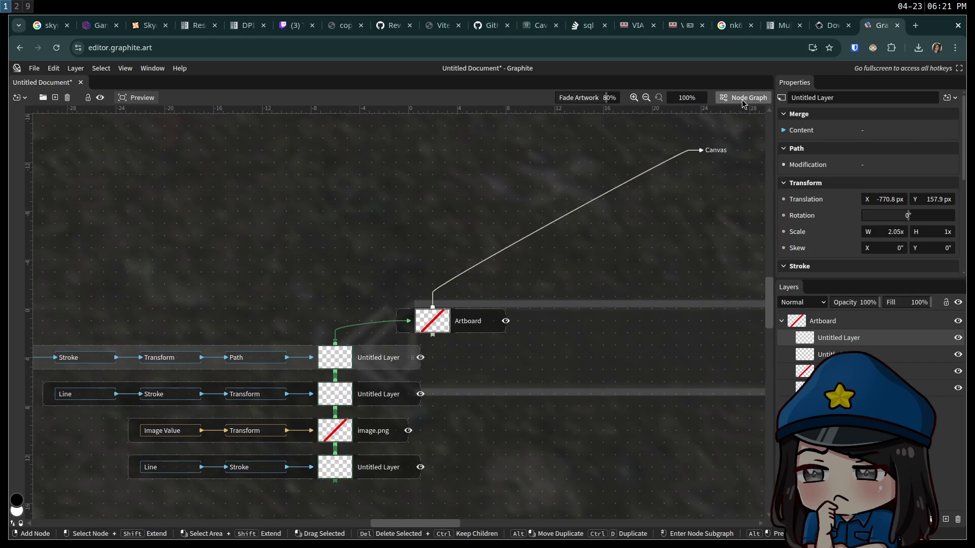
{"action": "left_click_drag", "start_coordinate": [257, 273], "coordinate": [449, 230]}
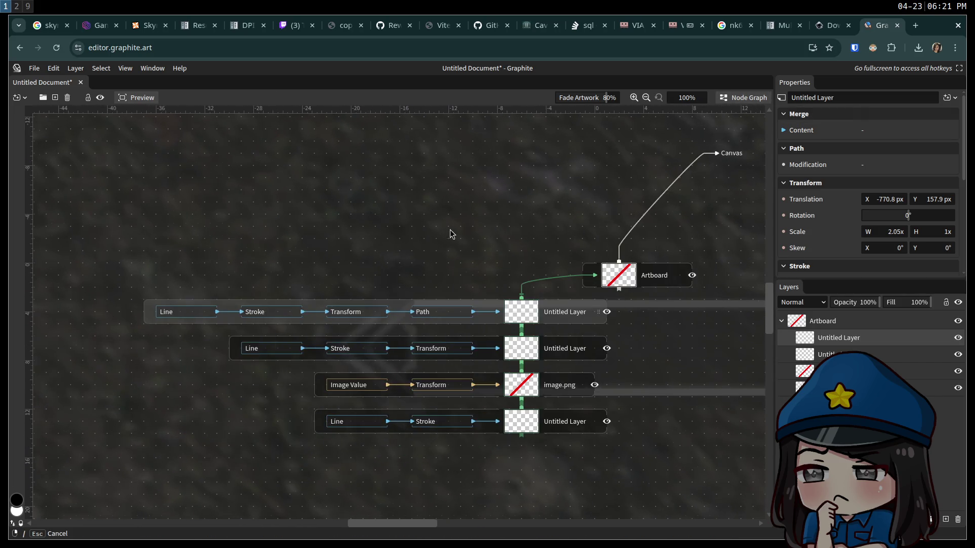
{"action": "left_click", "coordinate": [181, 319]}
{"action": "right_click", "coordinate": [171, 316]}
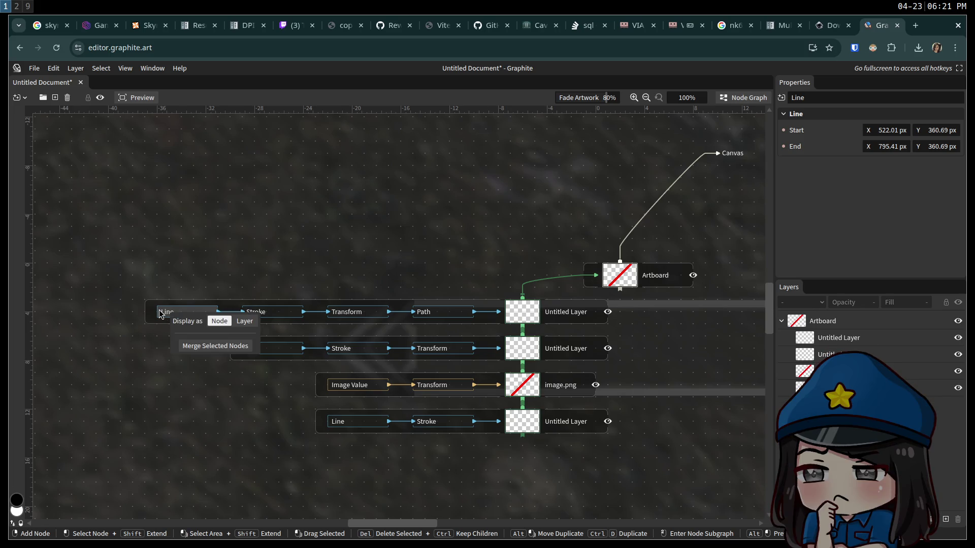
{"action": "left_click", "coordinate": [161, 314]}
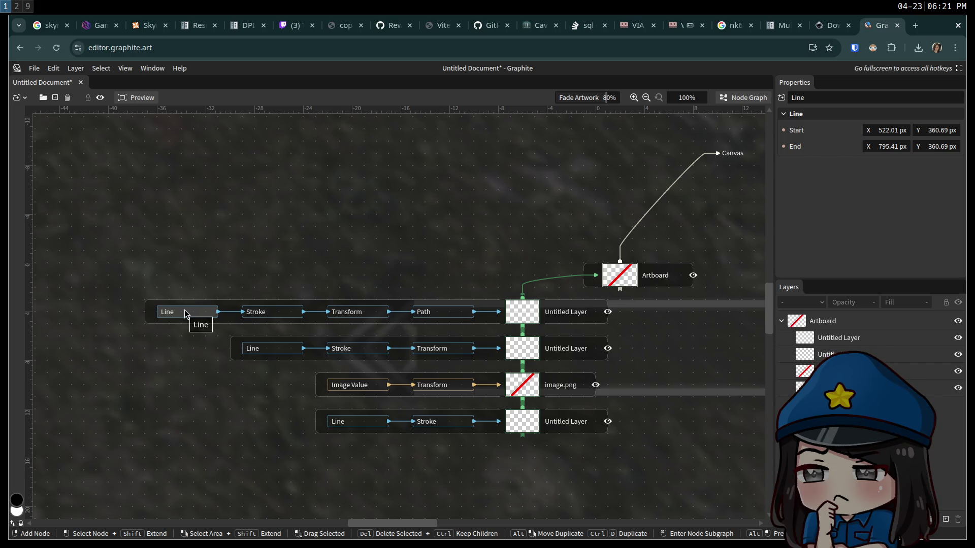
{"action": "key", "text": "ctrl+space"}
{"action": "key", "text": "ctrl+space"}
{"action": "key", "text": "ctrl+space"}
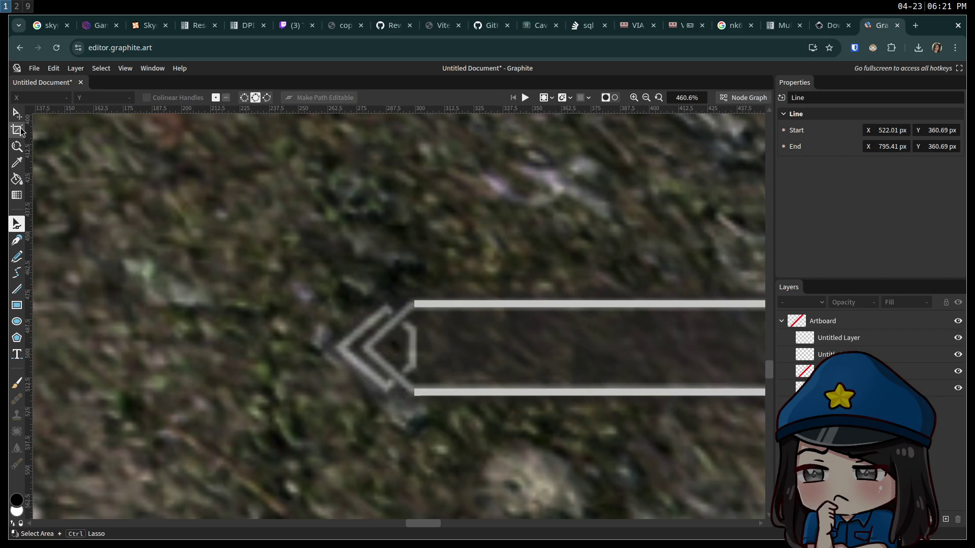
Draw a Pen path from the bottom line's left end through the chevron corner to the top line
{"action": "left_click", "coordinate": [17, 243]}
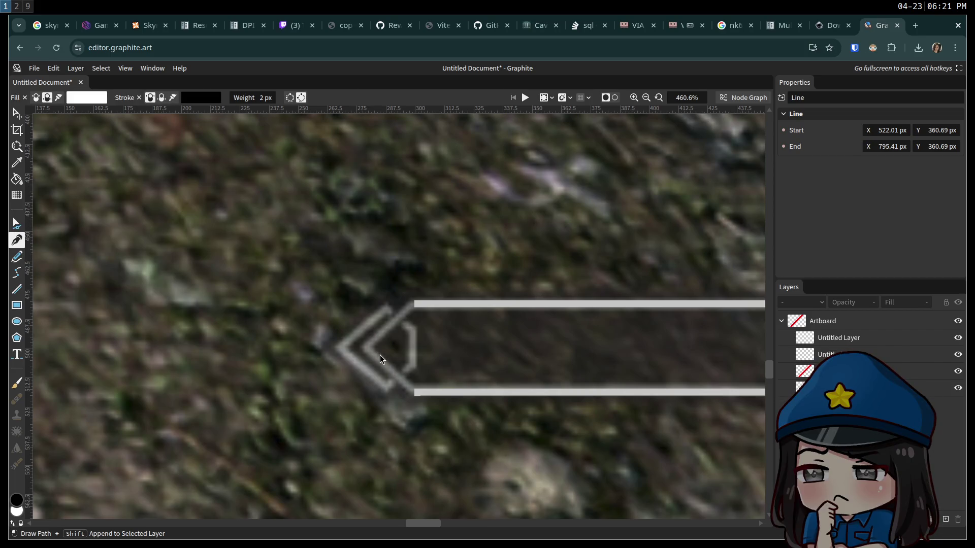
{"action": "left_click", "coordinate": [415, 393]}
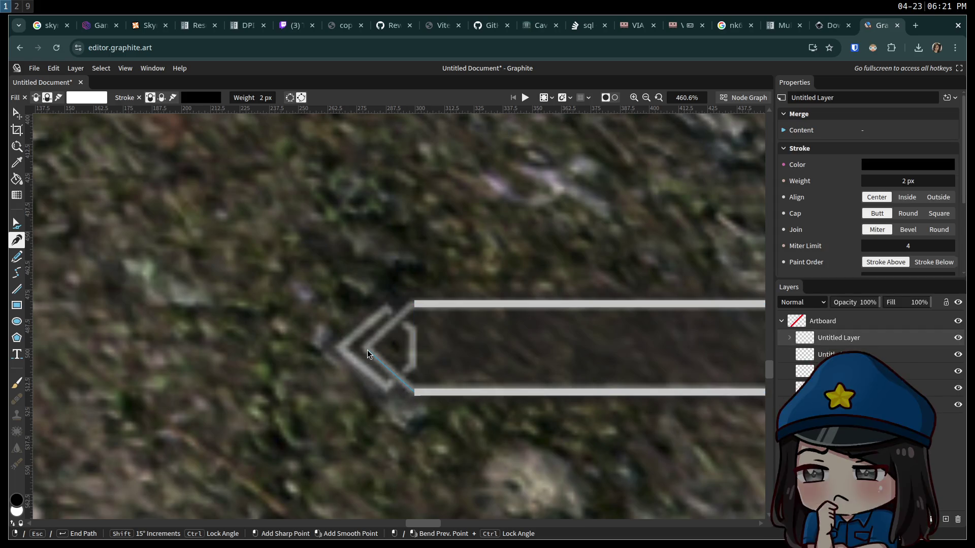
{"action": "scroll", "coordinate": [366, 348], "scroll_direction": "up", "scroll_amount": 5}
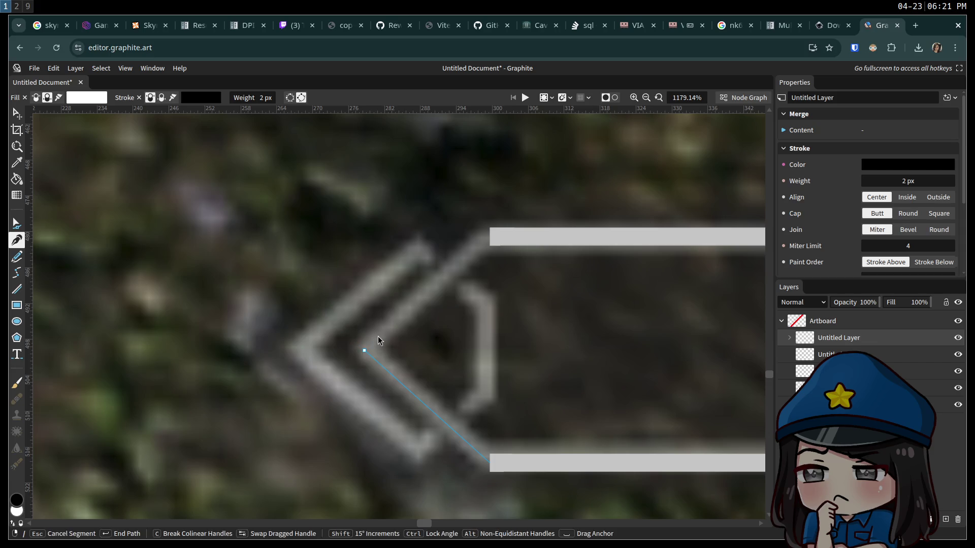
{"action": "left_click", "coordinate": [364, 350]}
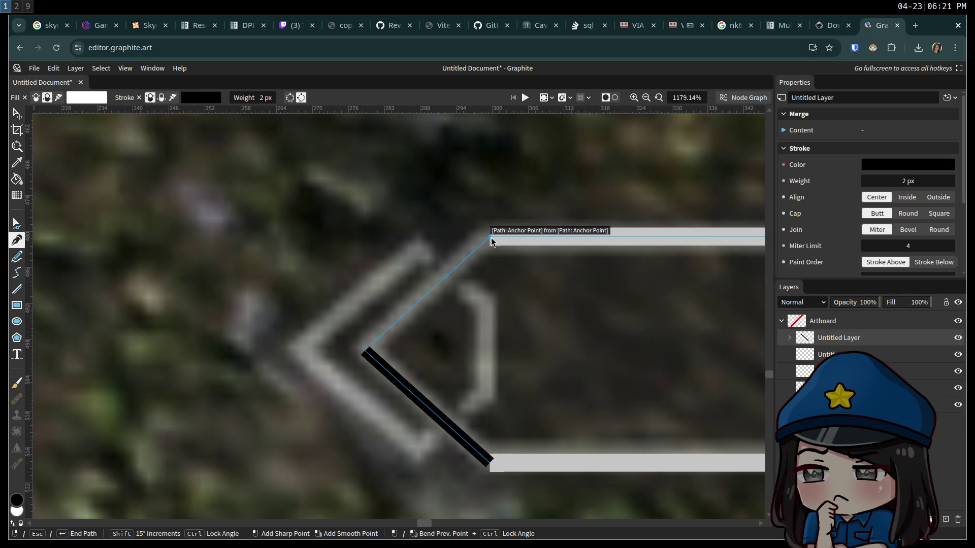
{"action": "left_click", "coordinate": [491, 237]}
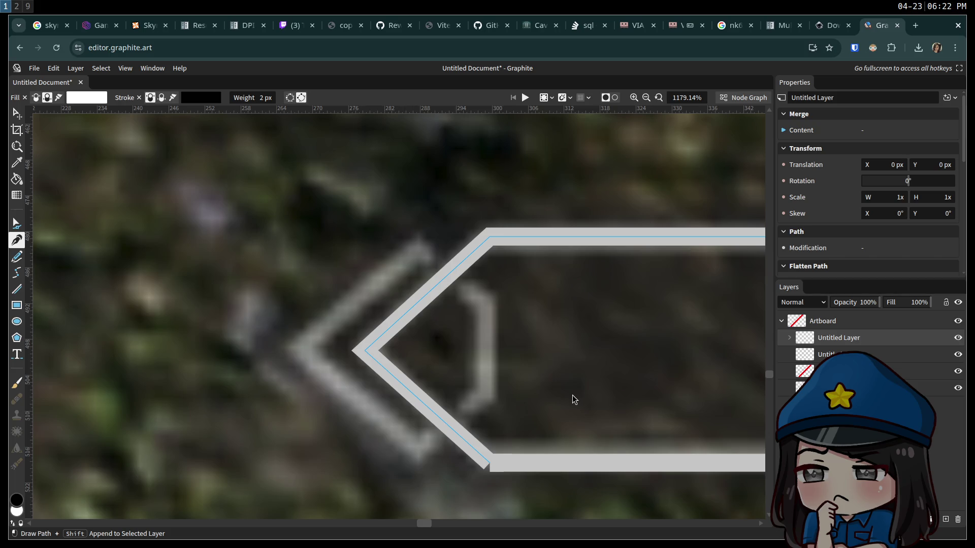
Undo the misplaced stroke, redraw the chevron path, and shift its lower corner point
{"action": "left_click", "coordinate": [491, 464]}
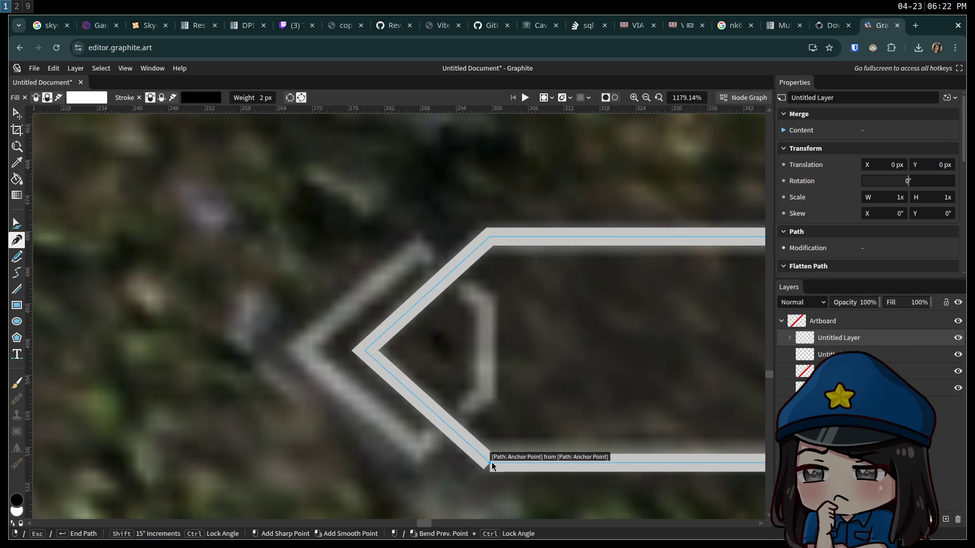
{"action": "key", "text": "Escape"}
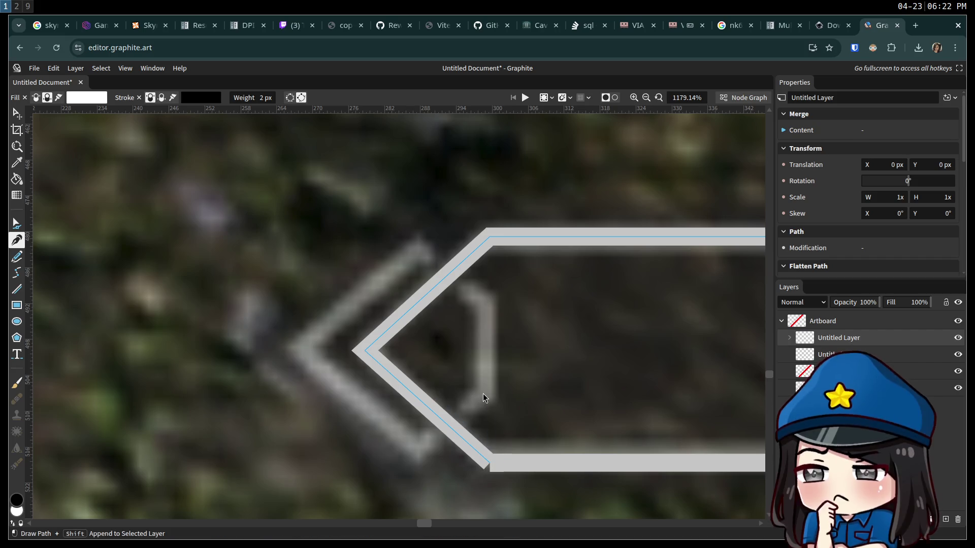
{"action": "key", "text": "ctrl+z"}
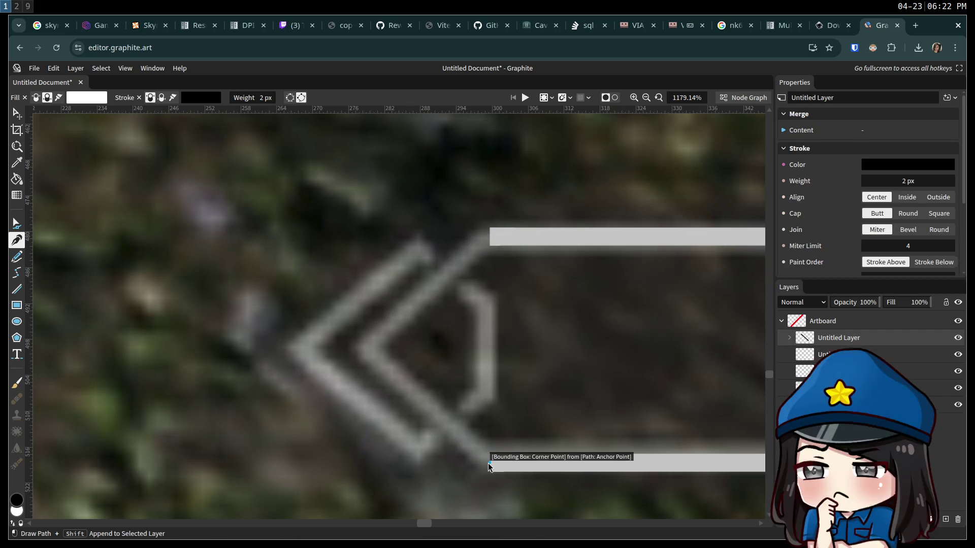
{"action": "left_click", "coordinate": [489, 462]}
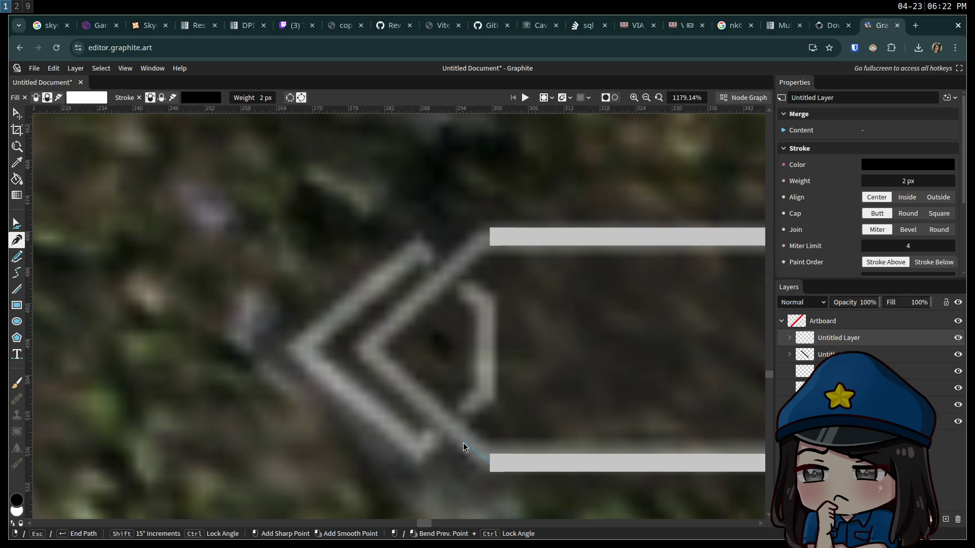
{"action": "left_click", "coordinate": [367, 355]}
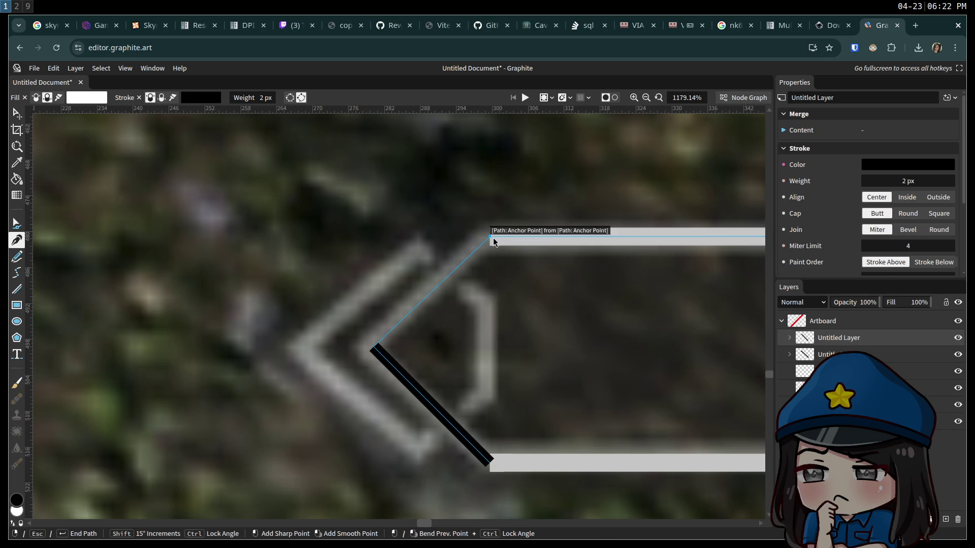
{"action": "left_click", "coordinate": [490, 237]}
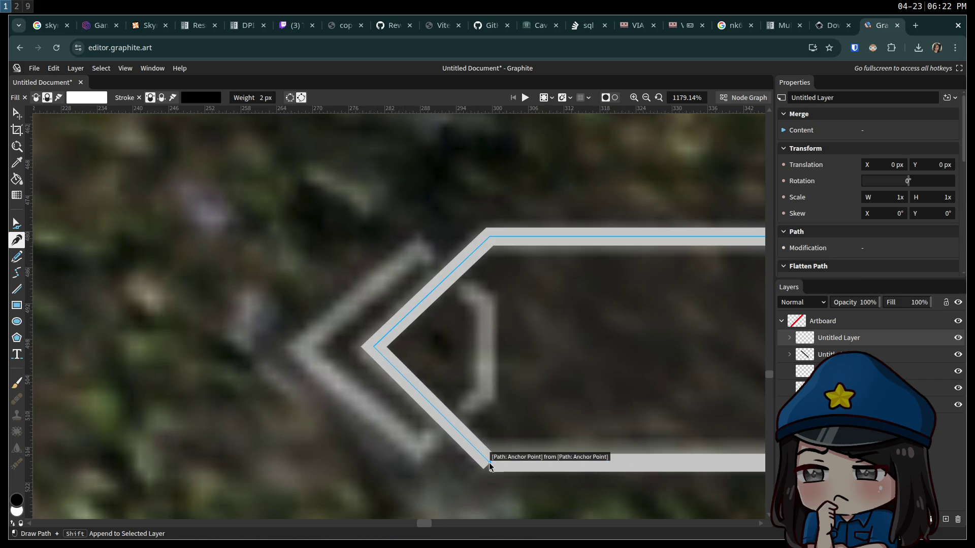
{"action": "left_click", "coordinate": [21, 230]}
{"action": "mouse_move", "coordinate": [488, 462]}
{"action": "left_mouse_down"}
{"action": "mouse_move", "coordinate": [459, 455]}
{"action": "mouse_move", "coordinate": [471, 455]}
{"action": "mouse_move", "coordinate": [388, 485]}
{"action": "mouse_move", "coordinate": [368, 465]}
{"action": "left_mouse_up"}
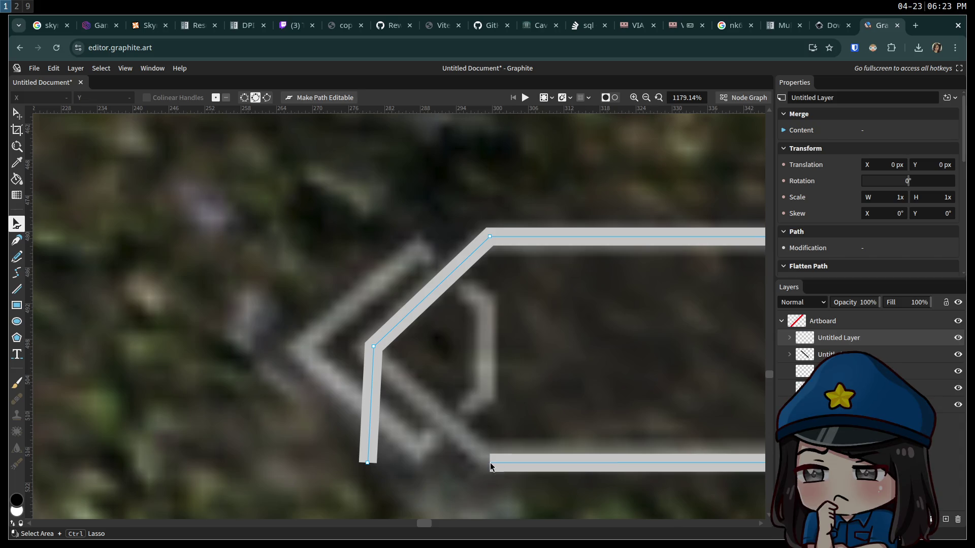
Snap the tip's stray lower endpoint onto the bottom line's left corner, then zoom out
{"action": "left_click", "coordinate": [526, 463]}
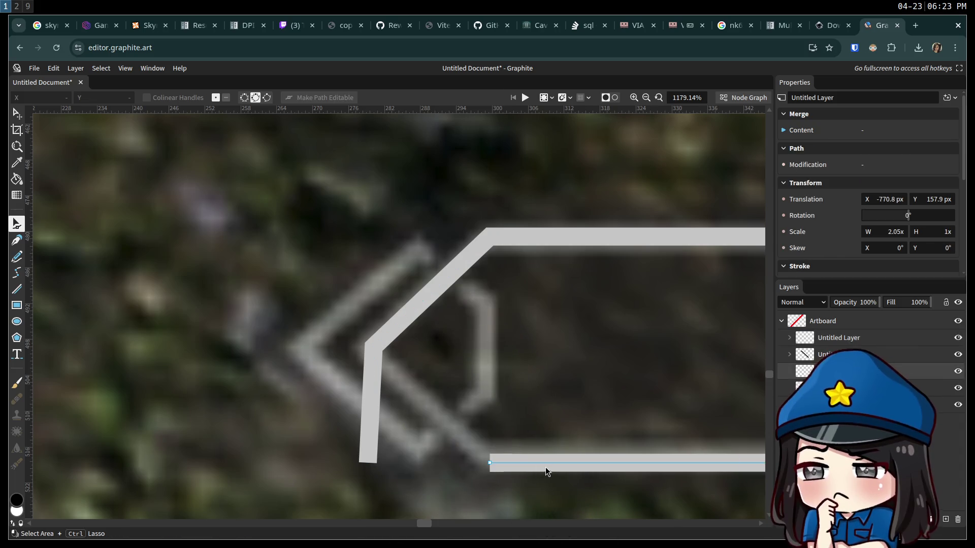
{"action": "left_click", "coordinate": [368, 461]}
{"action": "mouse_move", "coordinate": [370, 462]}
{"action": "left_mouse_down"}
{"action": "mouse_move", "coordinate": [517, 463]}
{"action": "mouse_move", "coordinate": [489, 464]}
{"action": "left_mouse_up"}
{"action": "left_click", "coordinate": [505, 466]}
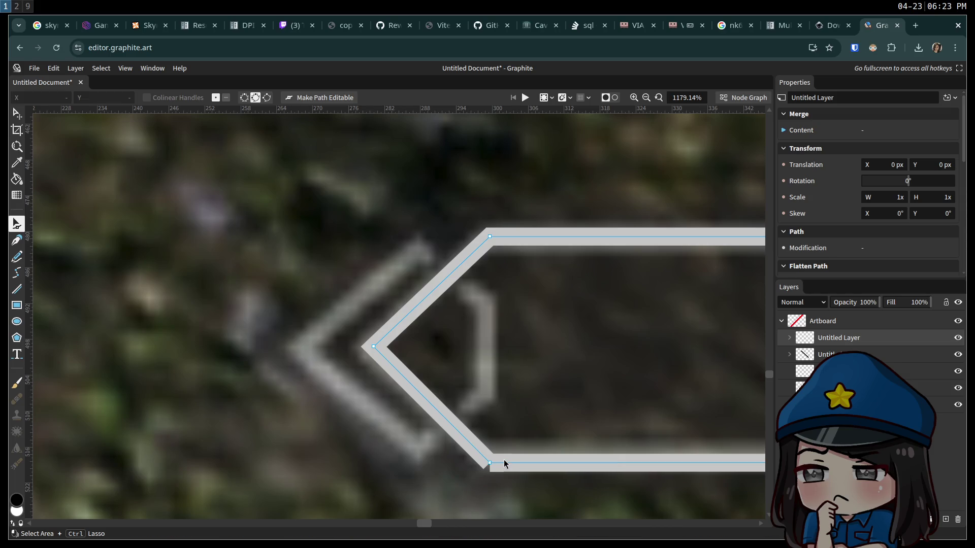
{"action": "left_click", "coordinate": [489, 463]}
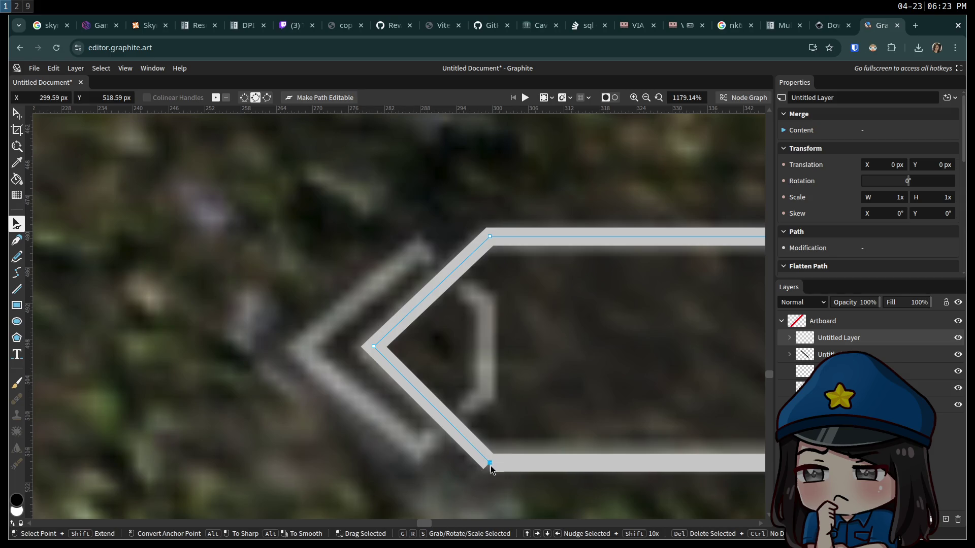
{"action": "left_click_drag", "start_coordinate": [494, 471], "coordinate": [565, 470]}
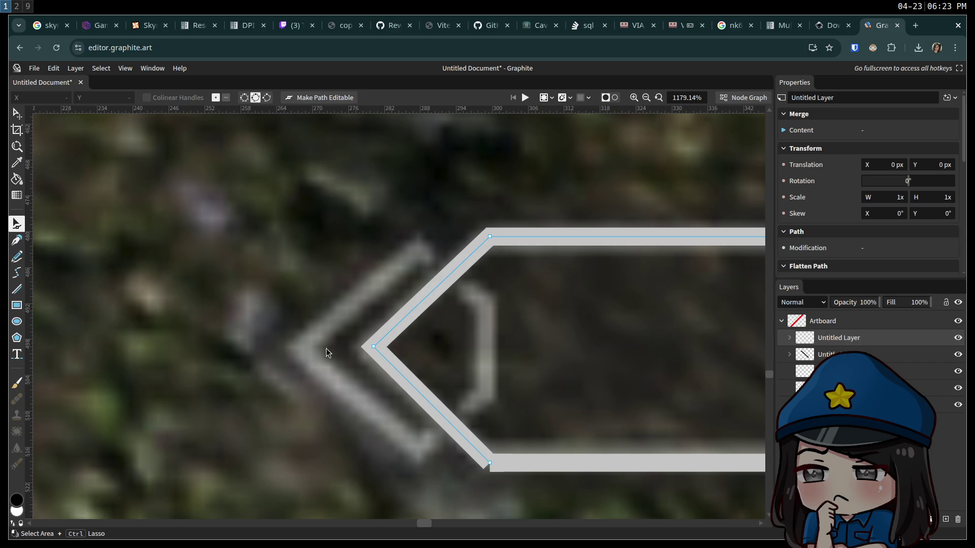
{"action": "scroll", "coordinate": [209, 349], "scroll_direction": "down", "scroll_amount": 3}
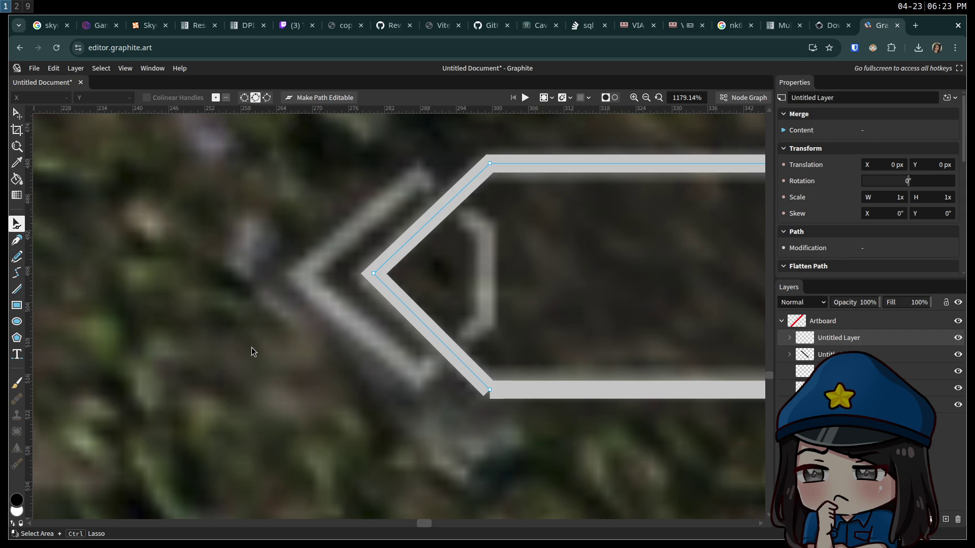
{"action": "scroll", "coordinate": [252, 347], "scroll_direction": "down", "scroll_amount": 5}
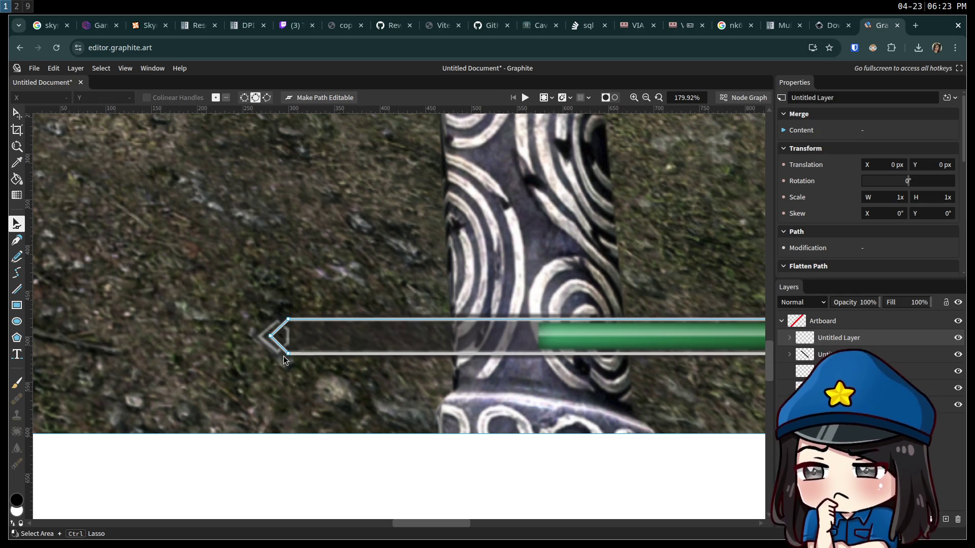
{"action": "scroll", "coordinate": [283, 355], "scroll_direction": "up", "scroll_amount": 1}
{"action": "scroll", "coordinate": [283, 360], "scroll_direction": "down", "scroll_amount": 1}
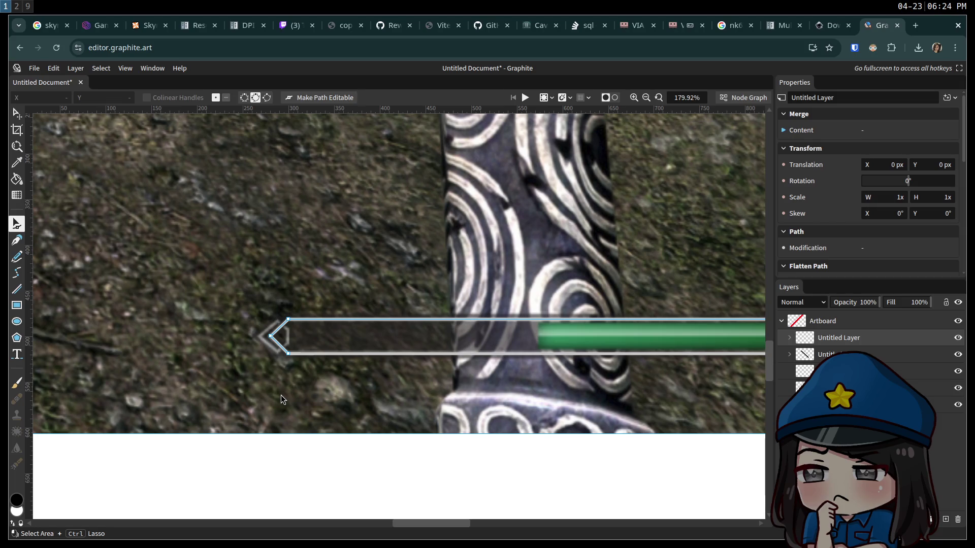
{"action": "scroll", "coordinate": [288, 339], "scroll_direction": "up", "scroll_amount": 5}
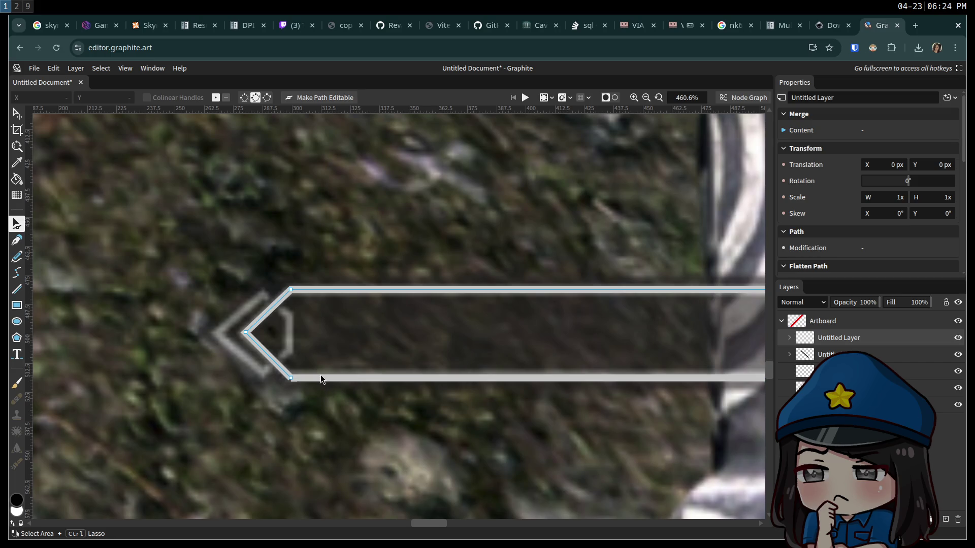
Select the background screenshot layer and delete the selection
{"action": "key", "text": "v"}
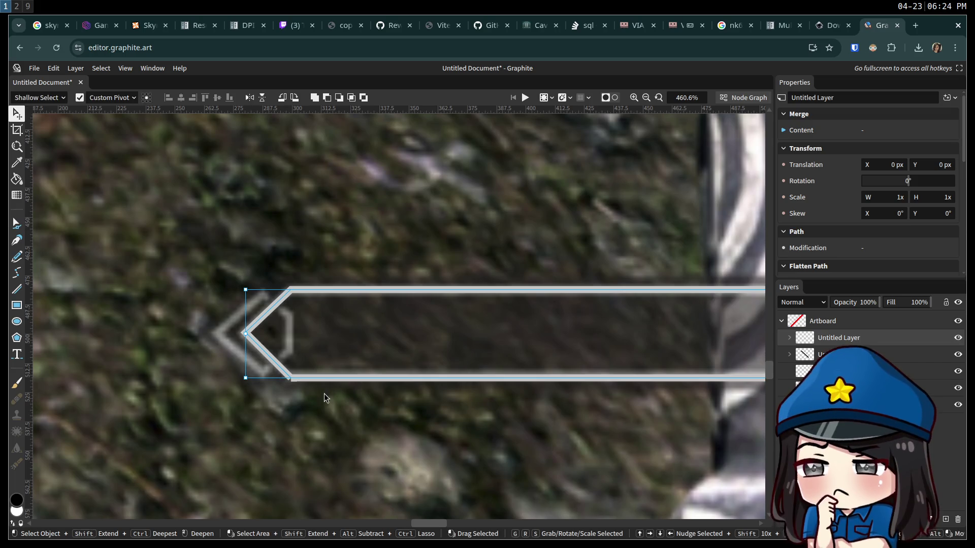
{"action": "left_click", "coordinate": [325, 406]}
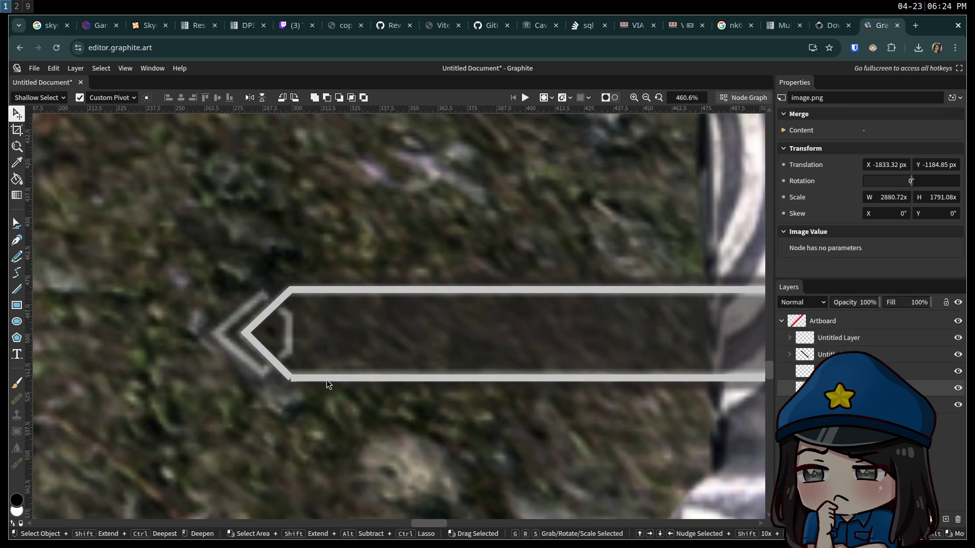
{"action": "key", "text": "Delete"}
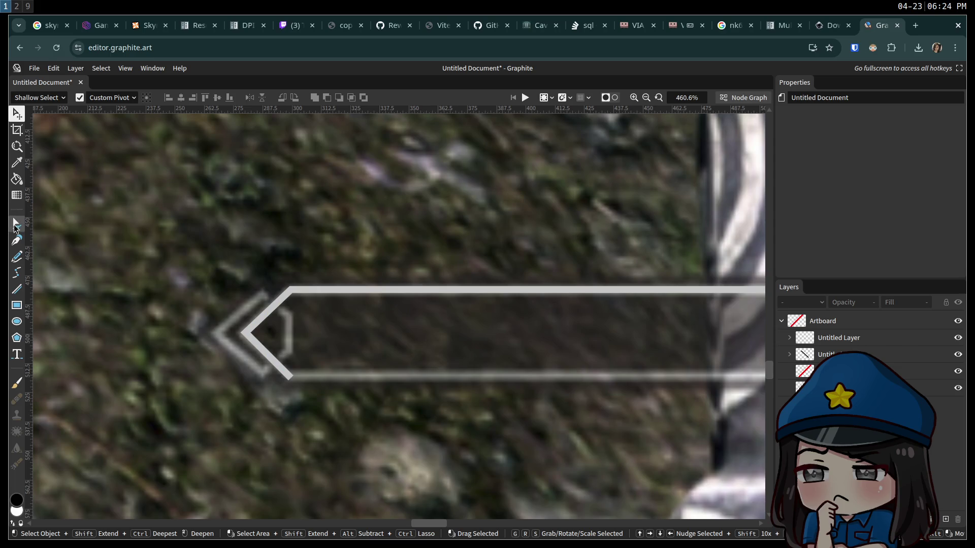
Pull the outline's pointed tip back into a flat left edge, undoing a trial curve
{"action": "left_click", "coordinate": [17, 224]}
{"action": "left_click", "coordinate": [246, 332]}
{"action": "left_click", "coordinate": [245, 332]}
{"action": "left_click_drag", "start_coordinate": [246, 332], "coordinate": [281, 341]}
{"action": "left_click", "coordinate": [290, 376]}
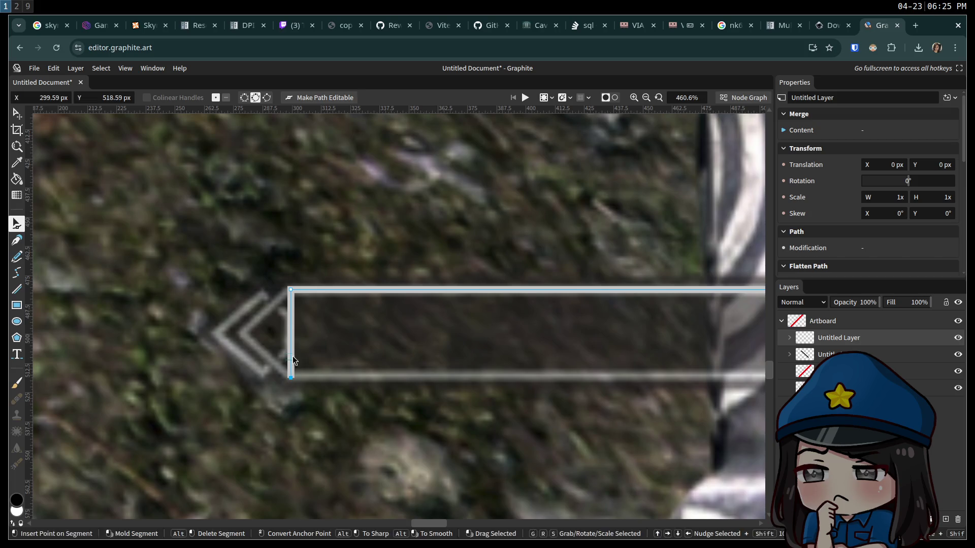
{"action": "mouse_move", "coordinate": [292, 337]}
{"action": "left_mouse_down"}
{"action": "mouse_move", "coordinate": [212, 328]}
{"action": "mouse_move", "coordinate": [236, 334]}
{"action": "left_mouse_up"}
{"action": "key", "text": "ctrl+z"}
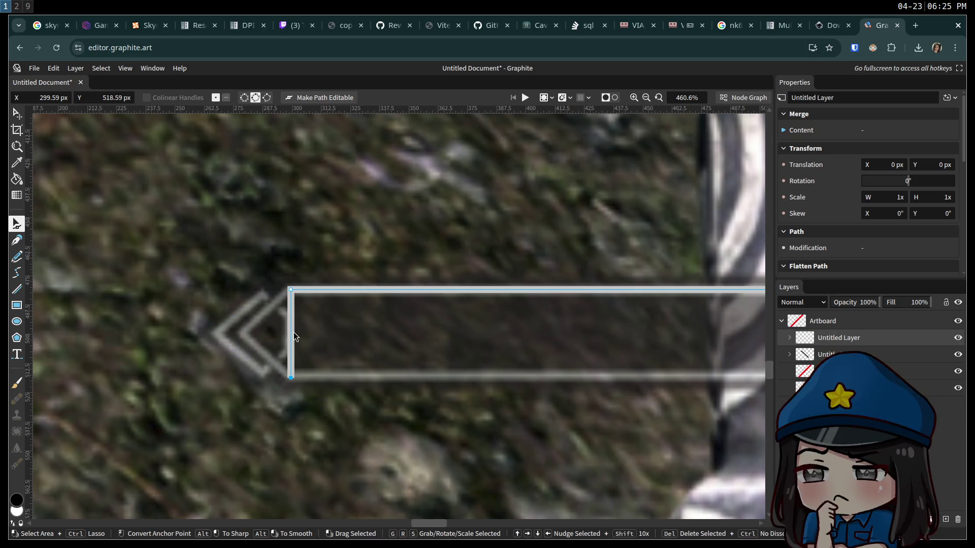
Delete the left edge segment and resume the path from the top-left endpoint
{"action": "left_click", "coordinate": [290, 363], "text": "alt"}
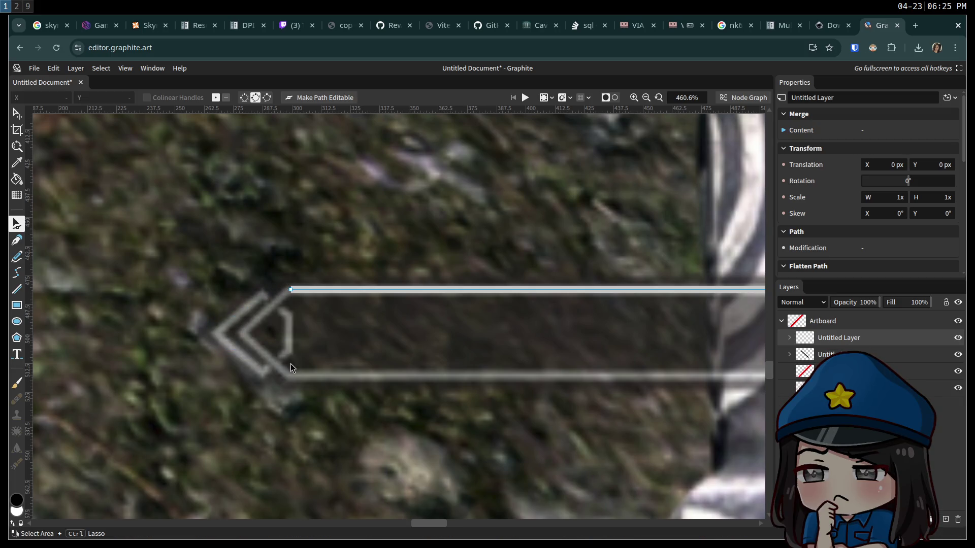
{"action": "left_click", "coordinate": [19, 242]}
{"action": "left_click", "coordinate": [291, 289]}
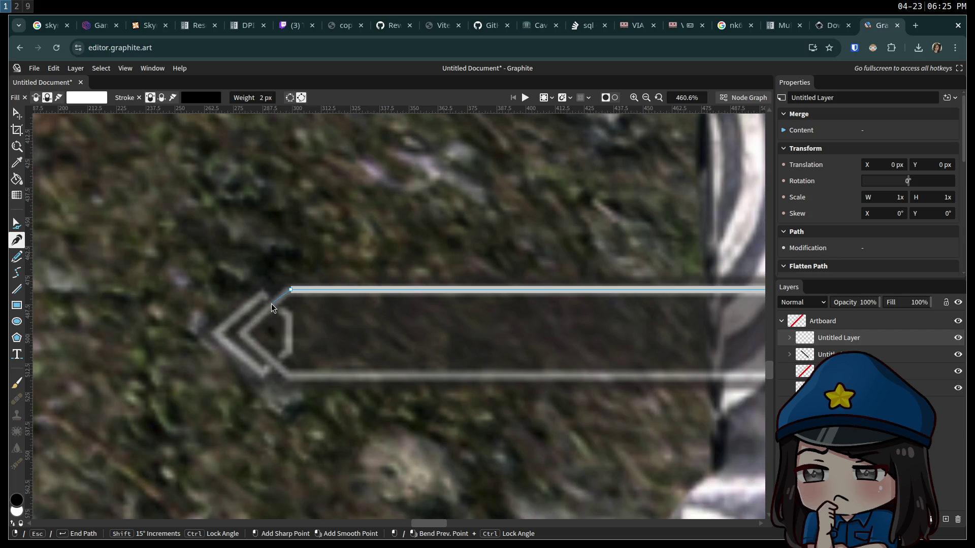
Place the new chevron tip and lower corner, then extend the bottom edge far right
{"action": "left_click", "coordinate": [253, 346]}
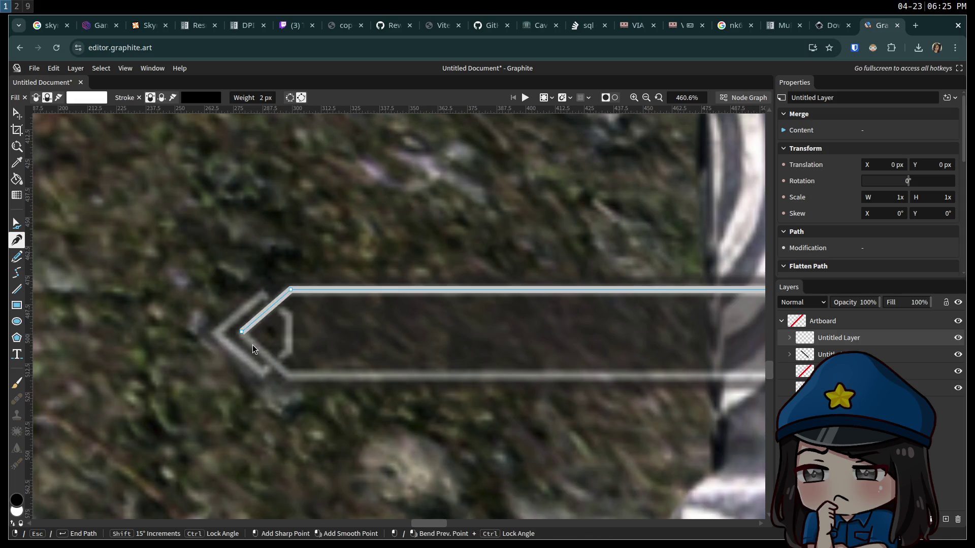
{"action": "left_click", "coordinate": [303, 375]}
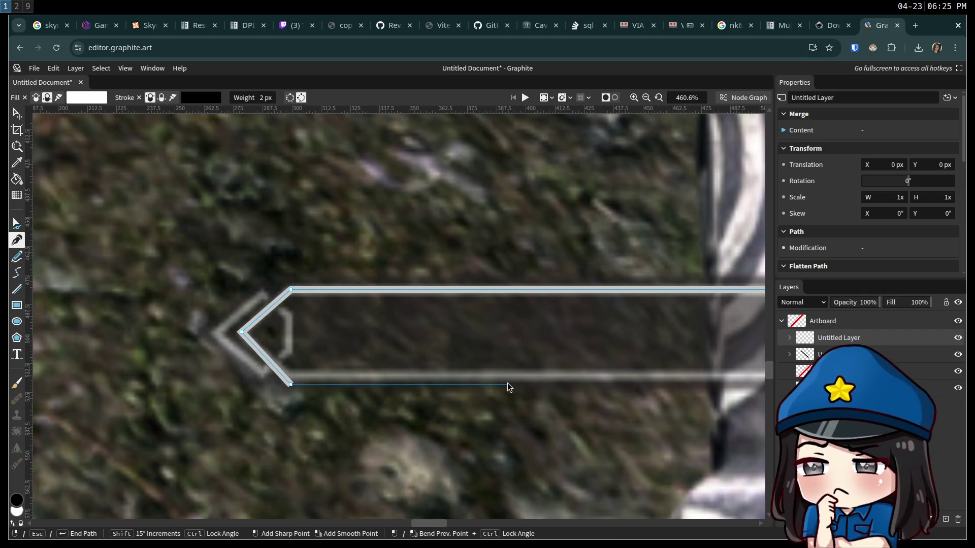
{"action": "left_click", "coordinate": [733, 392]}
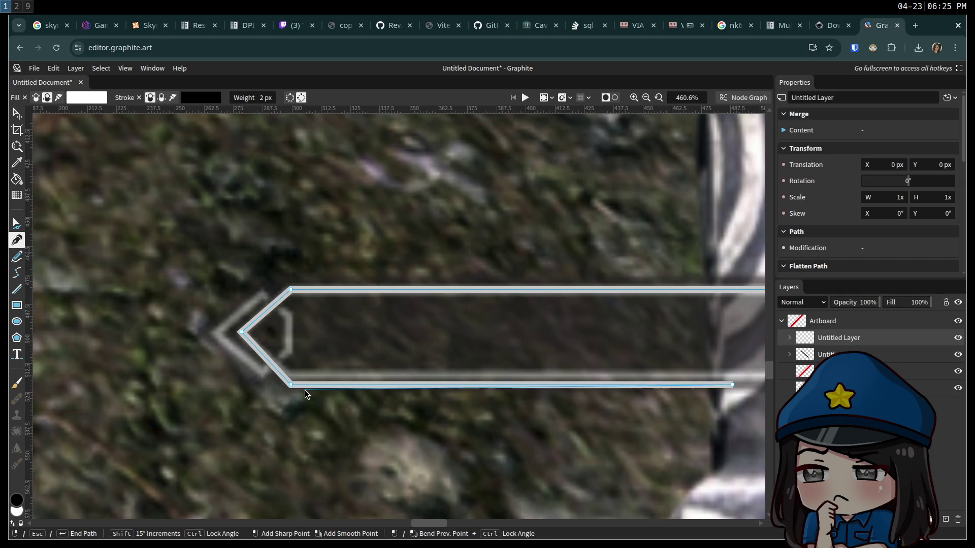
{"action": "left_click", "coordinate": [16, 224]}
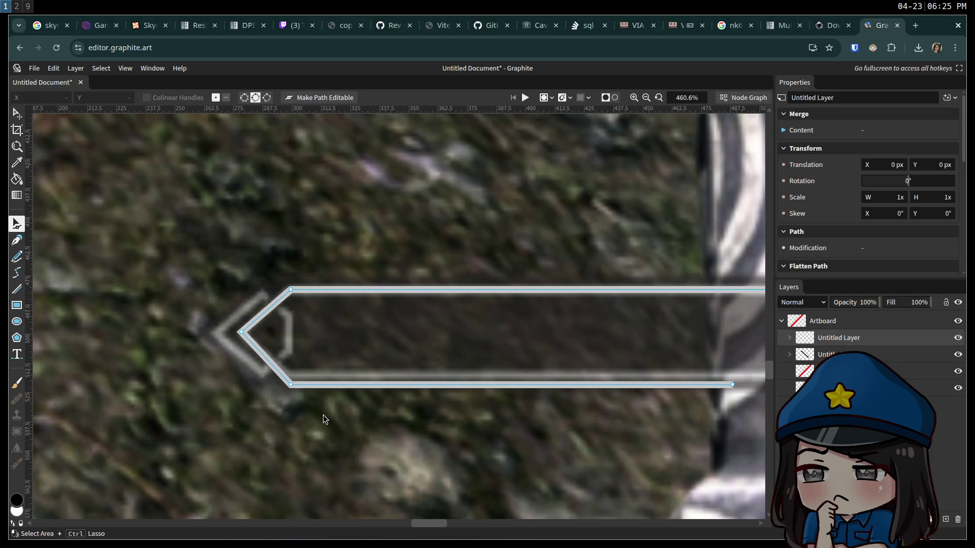